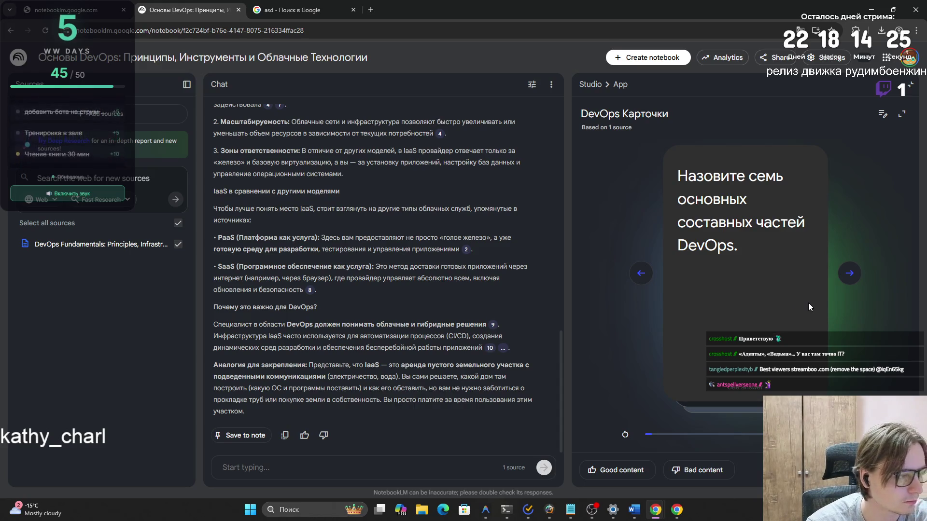
- Flip the 'seven main components of DevOps' flashcard to reveal its answer
left_click(788, 288)
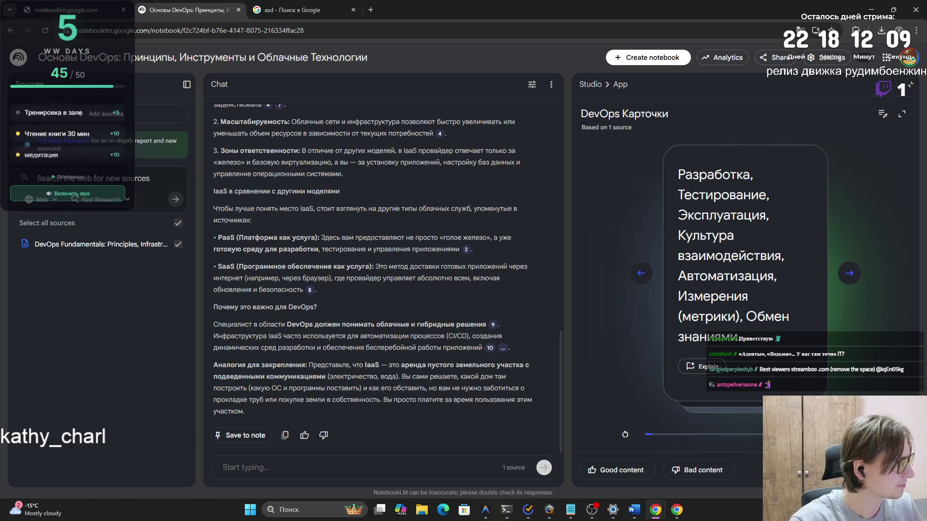
key("alt+Tab")
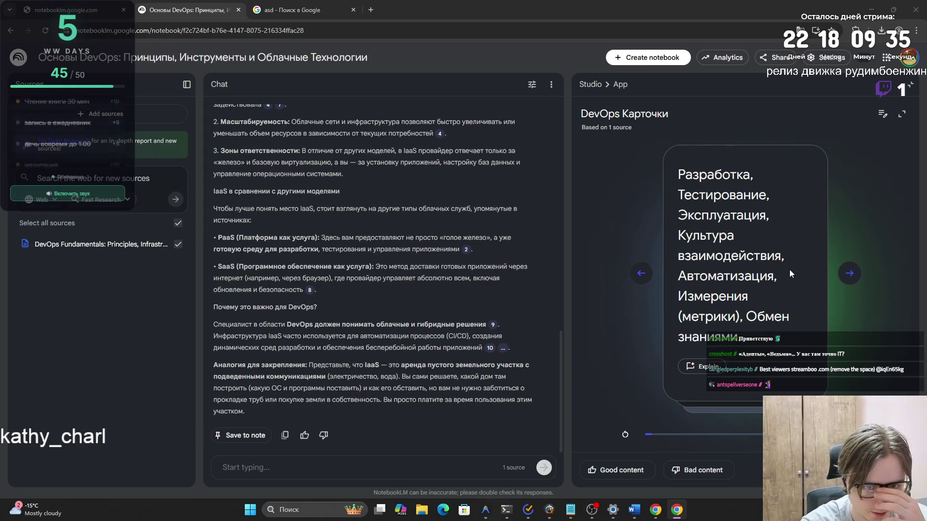
left_click(844, 279)
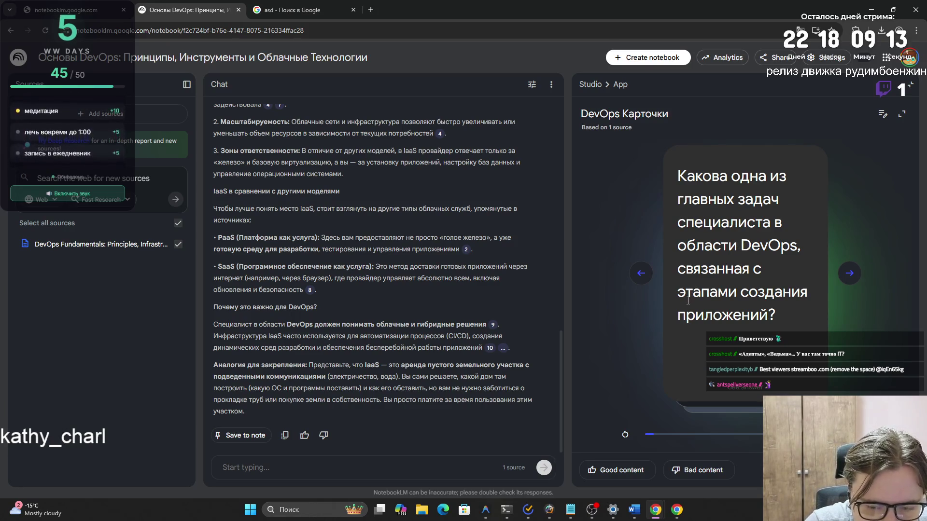
- Reveal the answer to the DevOps specialist question card, then advance to the next card
left_click_drag(665, 180, 767, 313)
left_click(763, 309)
left_click(761, 308)
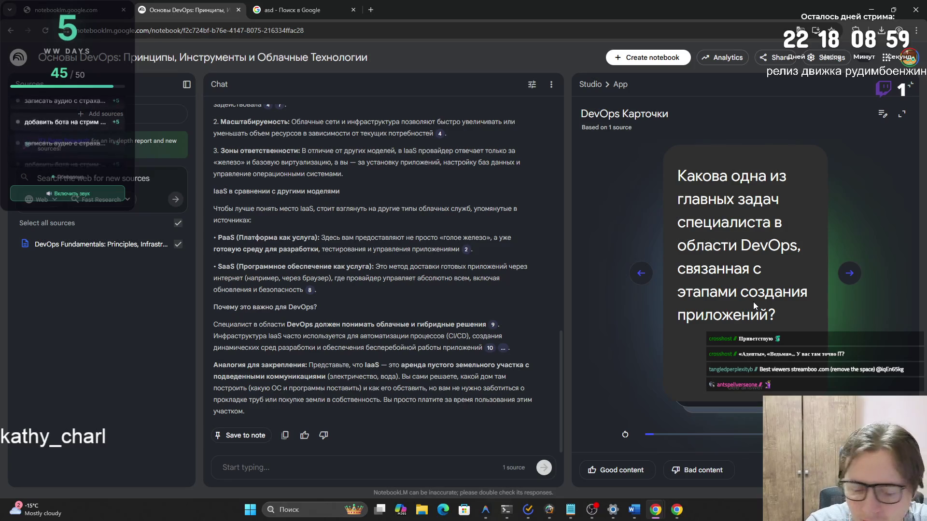
left_click(753, 302)
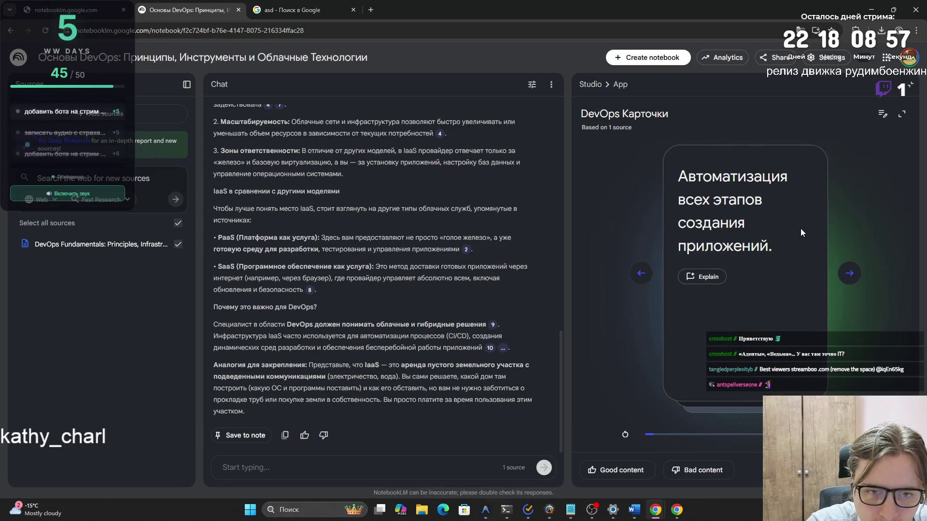
left_click(803, 243)
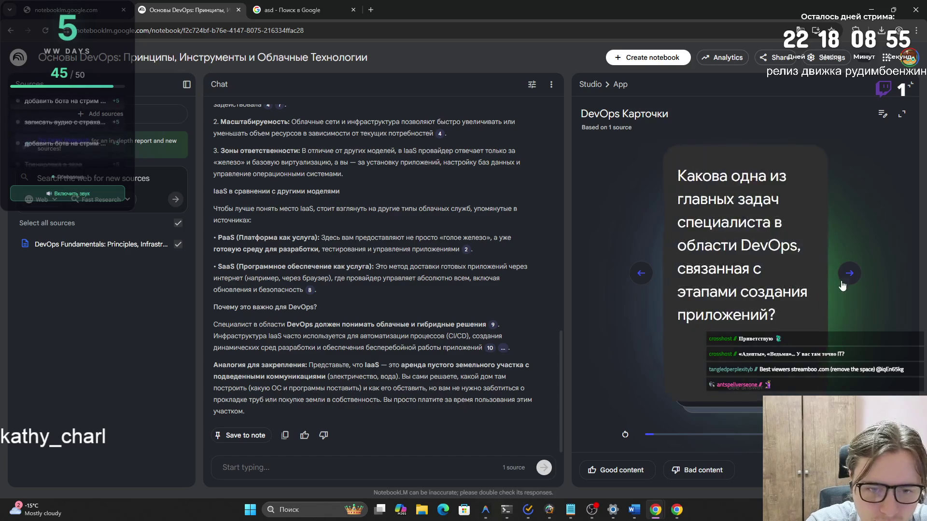
left_click(844, 279)
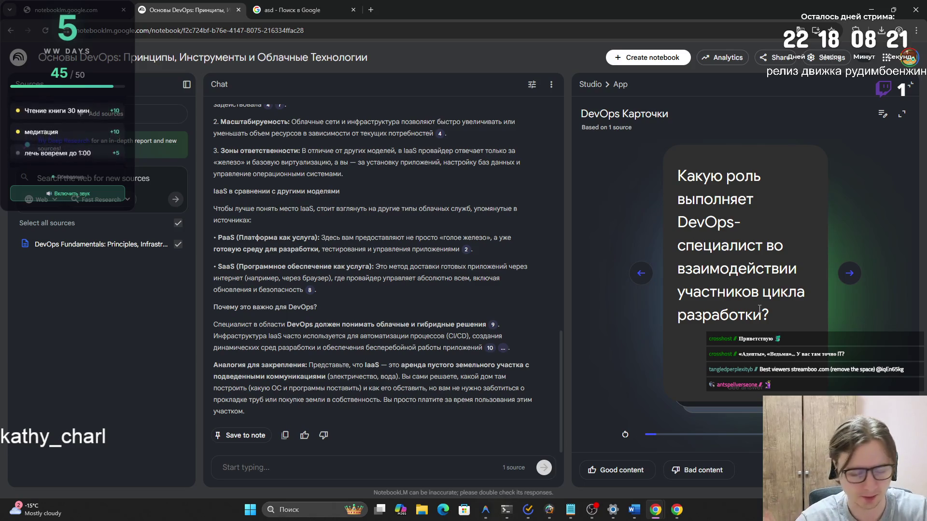
- Reveal the next card's answer and the release question's answer, moving on after each
left_click(755, 356)
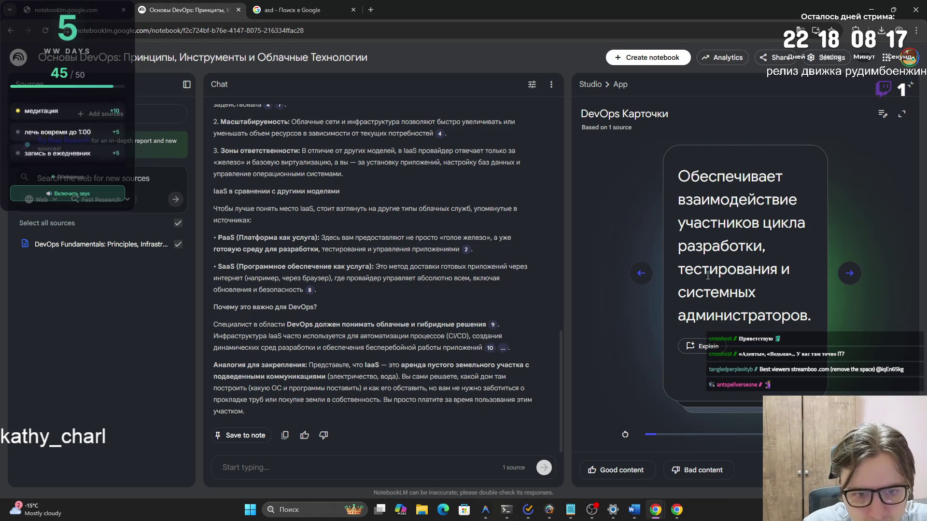
left_click(850, 273)
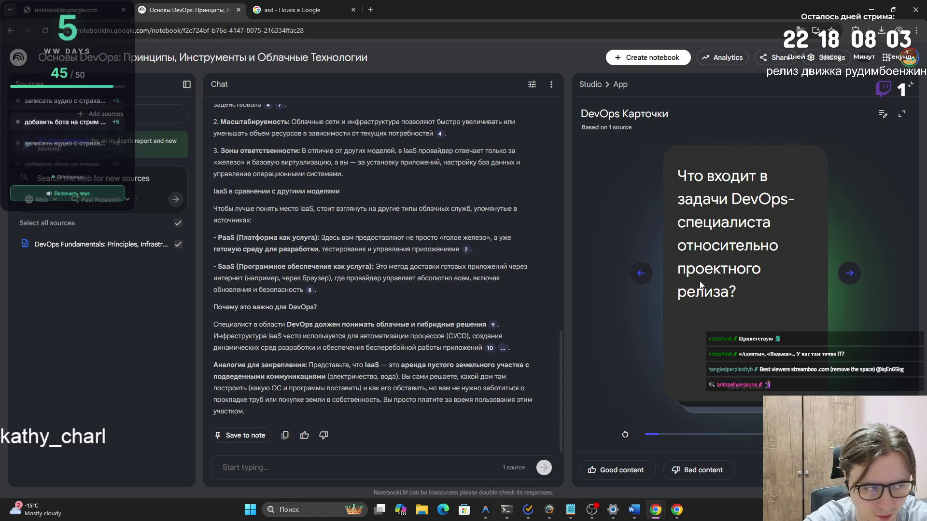
left_click(699, 280)
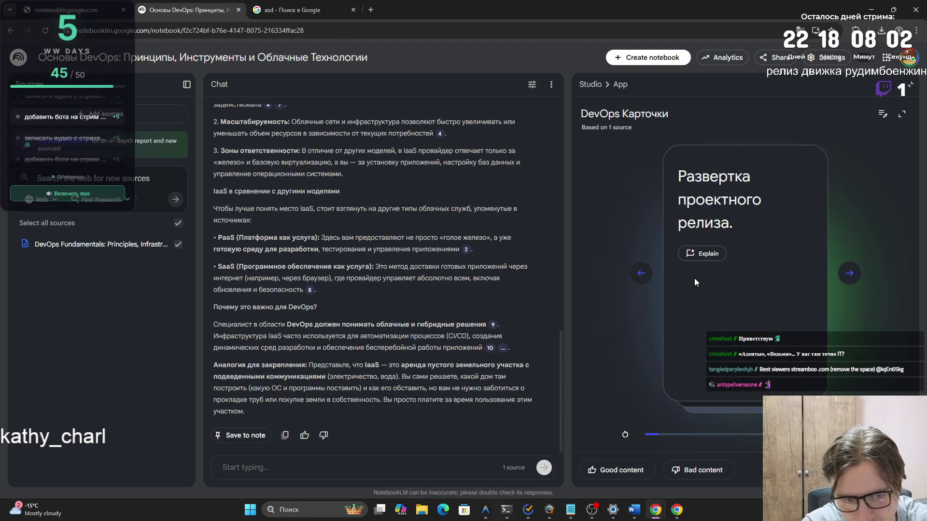
left_click(724, 200)
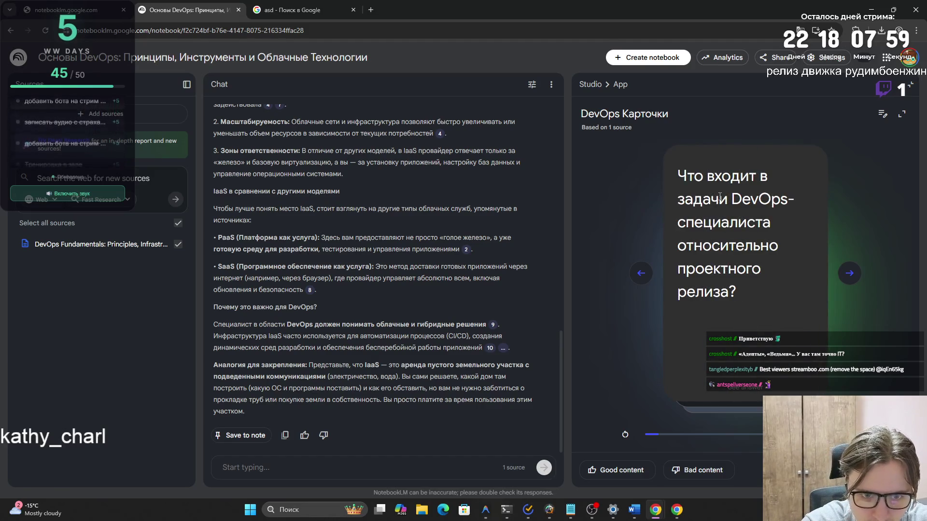
key("Right")
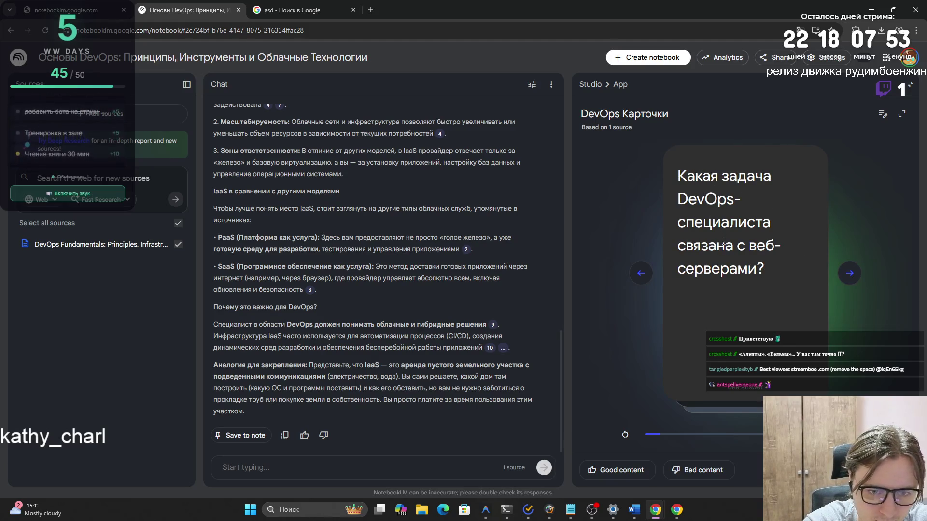
- Reveal the answer about web servers and advance to the following flashcard
left_click(699, 256)
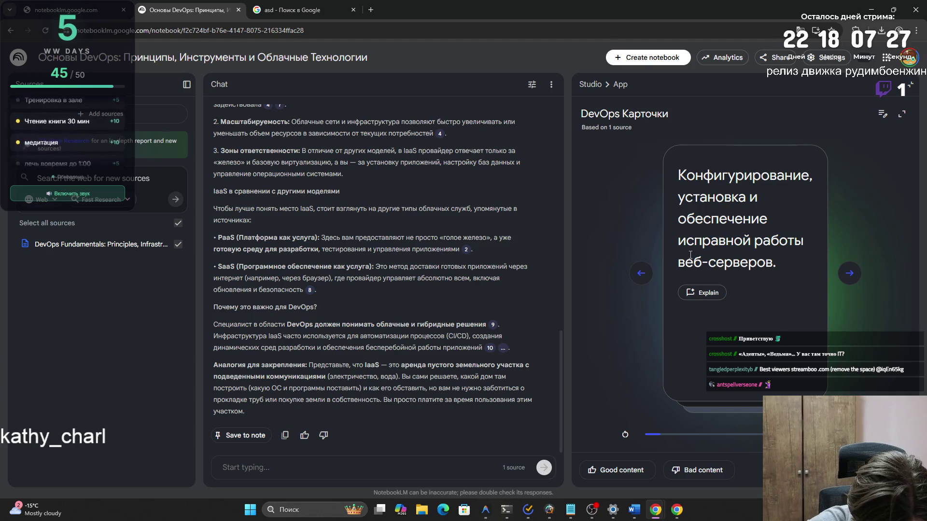
left_click(849, 273)
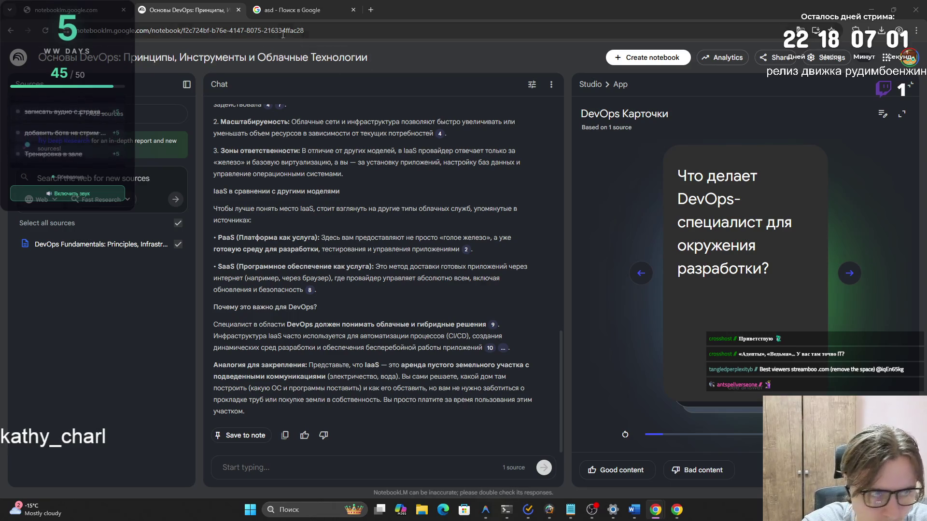
left_click(367, 10)
- Search Google for 'anki csv format' and open the Super User question on creating Anki decks from CSV
type("anki cvs")
key("Return")
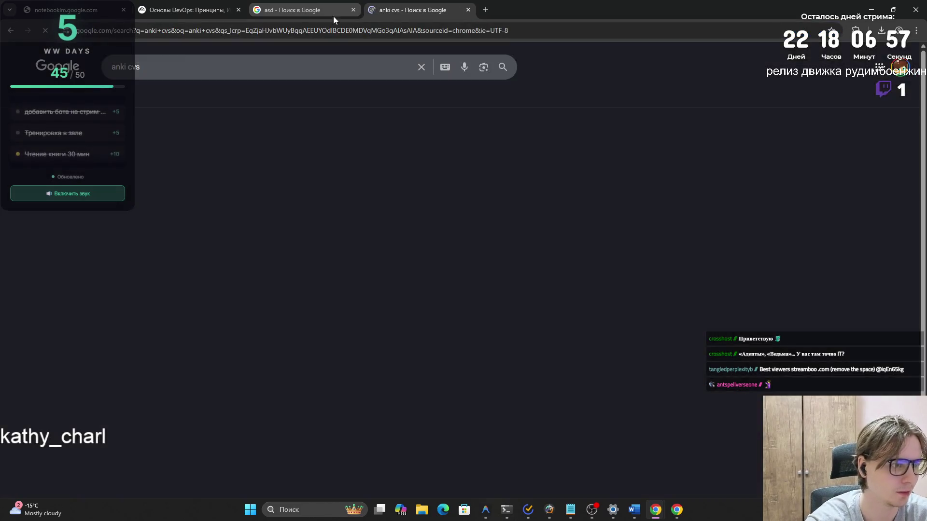
left_click(175, 75)
key("BackSpace")
key("BackSpace")
key("Down")
key("BackSpace")
key("BackSpace")
type("sv")
key("Down")
key("Down")
key("Return")
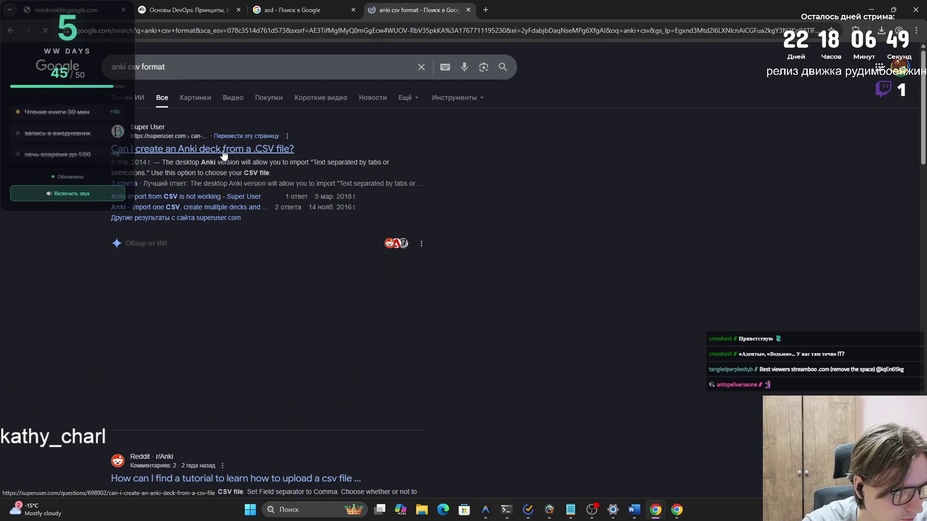
left_click(223, 153)
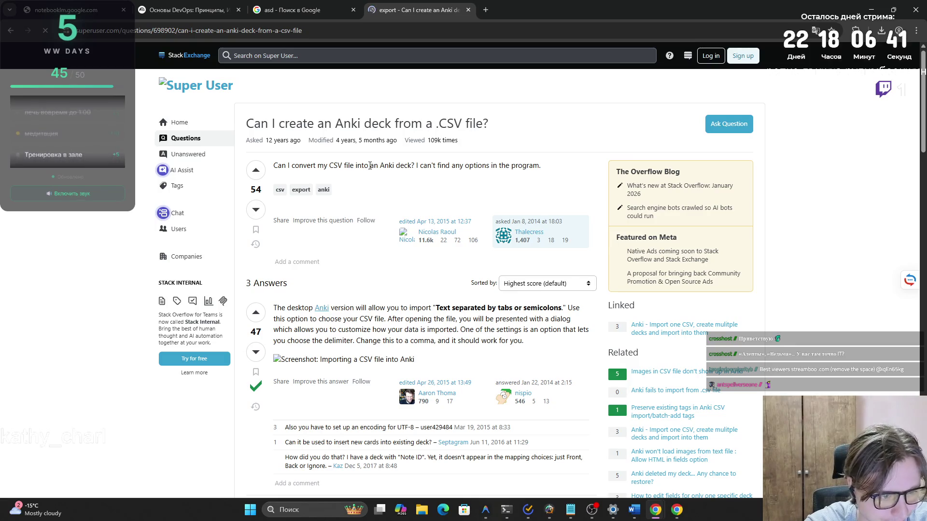
right_click(317, 306)
- Open the Anki link from the Super User answer in a new tab and switch to it
left_click(354, 312)
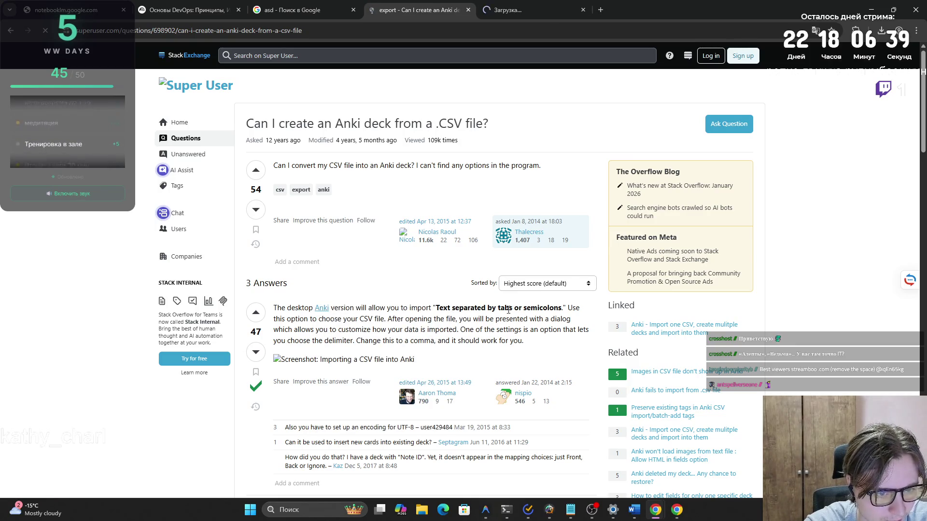
left_click(531, 4)
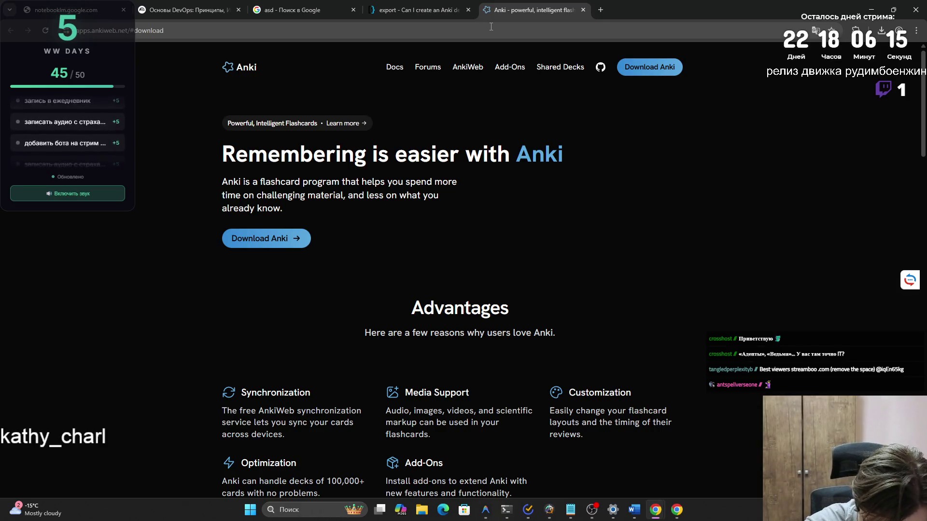
- Download Anki 25.09 for Windows from the Anki site's downloads section
left_click(286, 237)
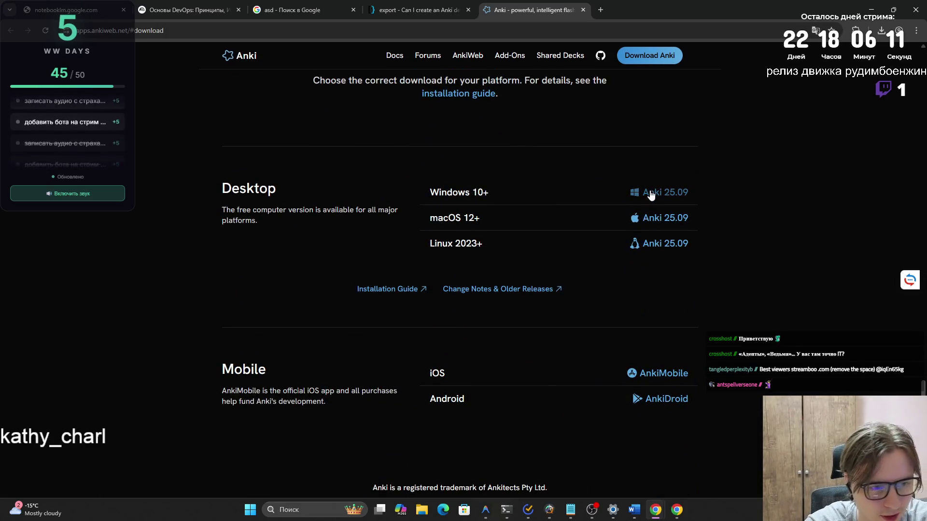
left_click(650, 193)
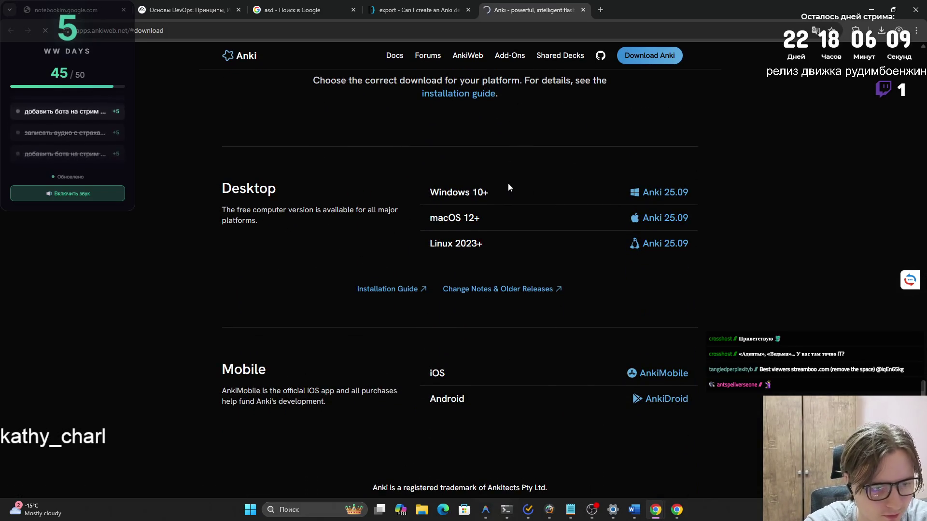
scroll(503, 186, "up", 15)
scroll(502, 188, "down", 4)
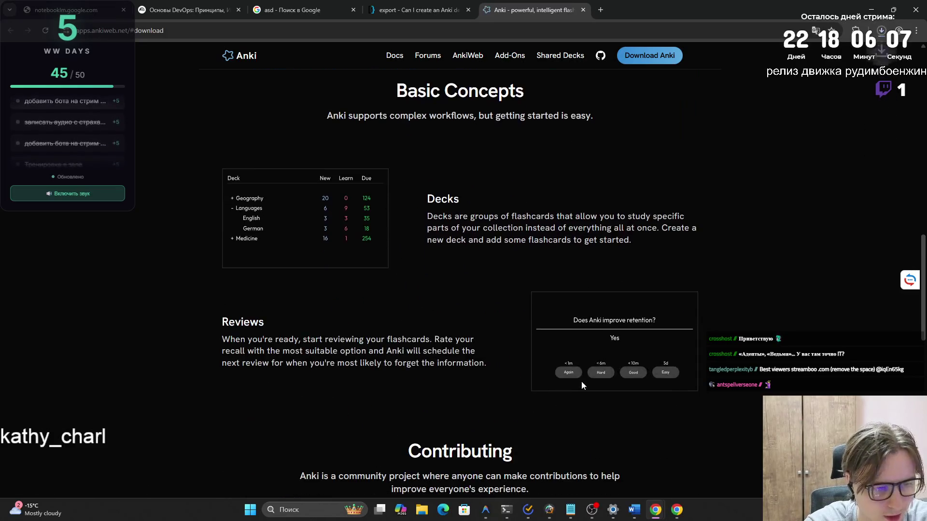
scroll(490, 208, "up", 11)
scroll(483, 198, "up", 5)
- Open the AnkiWeb Shared Decks page and launch the Anki installer from recent downloads
left_click(854, 30)
left_click(625, 168)
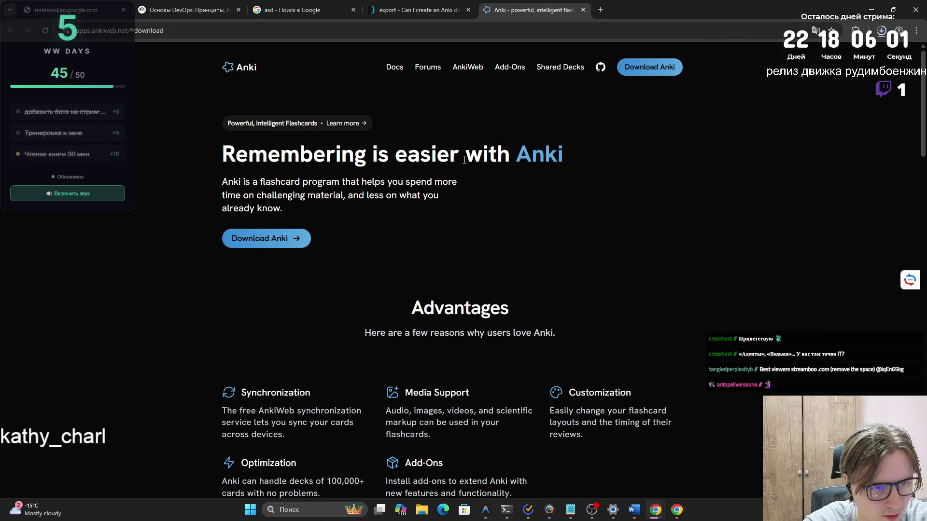
left_click(557, 73)
left_click(881, 30)
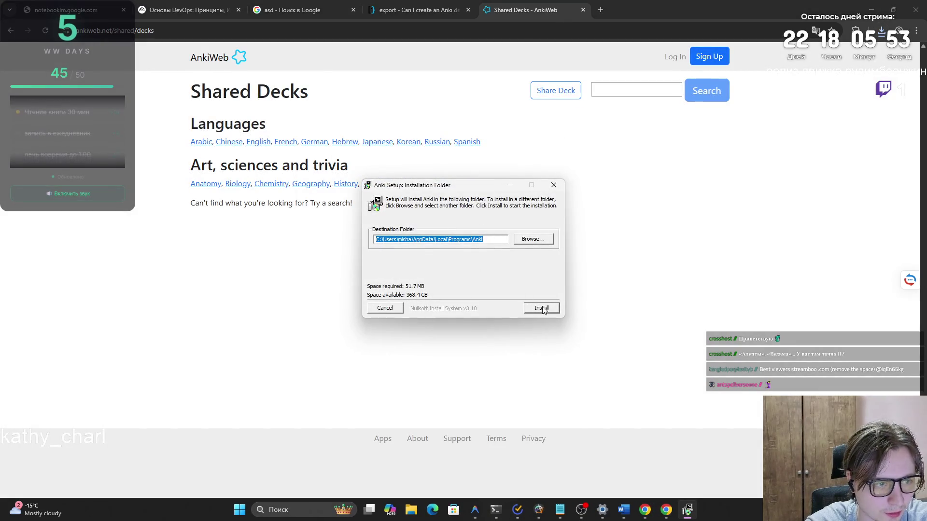
- Install Anki into the default folder and close the console once it reports Anki will start shortly
left_click(542, 308)
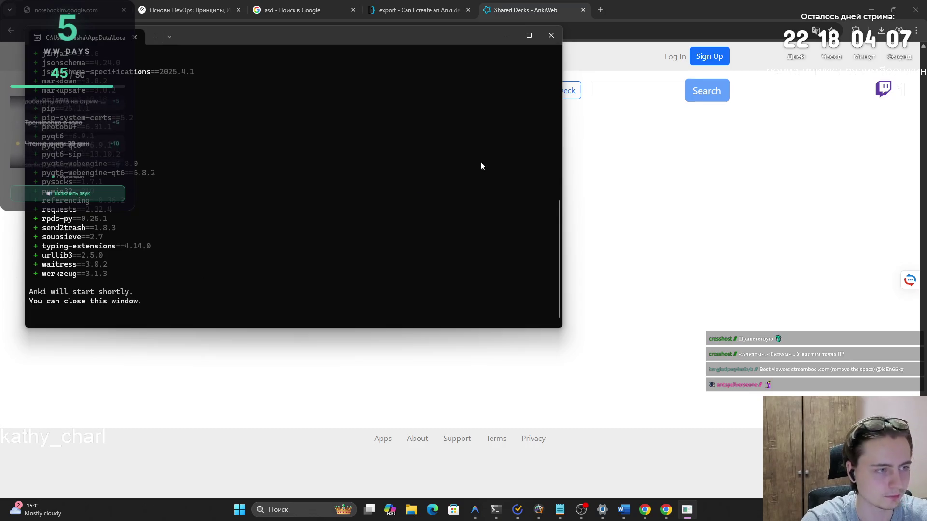
left_click(550, 35)
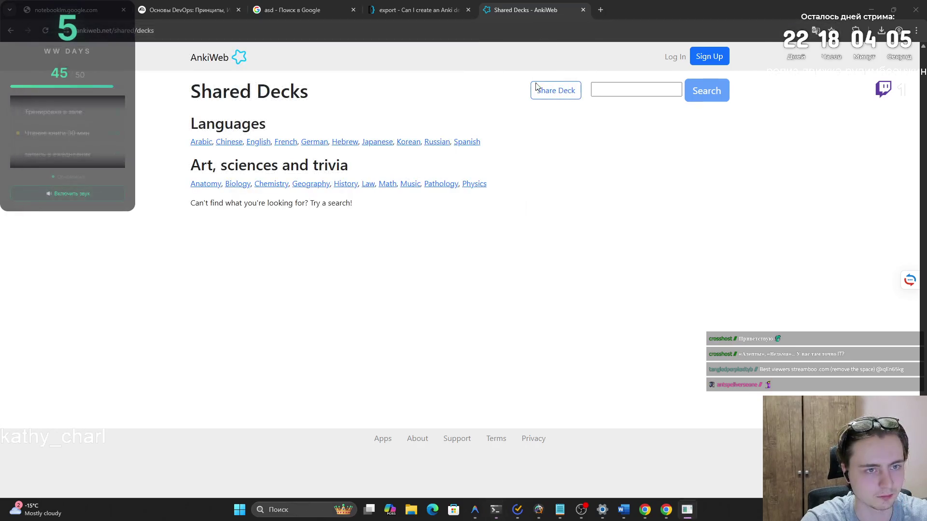
- Switch Anki's interface language to Русский язык and confirm the change
mouse_move(689, 517)
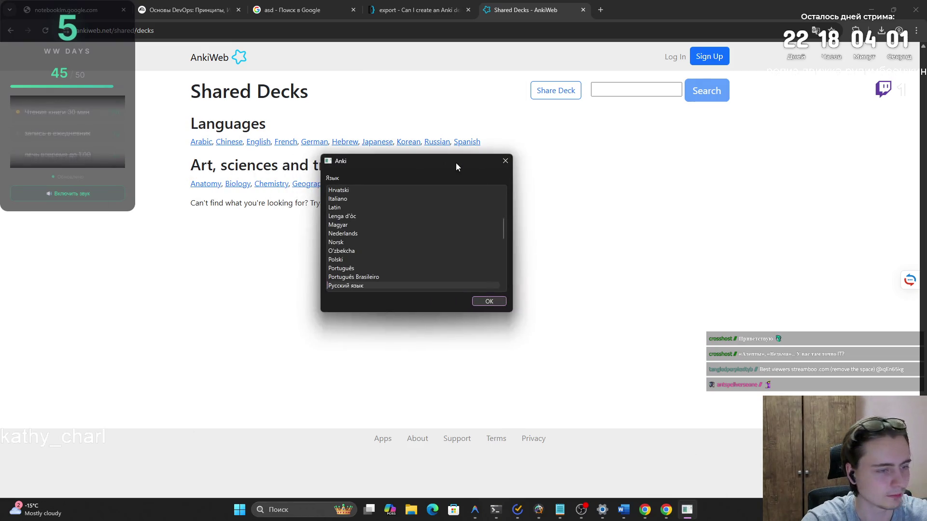
scroll(383, 220, "down", 1)
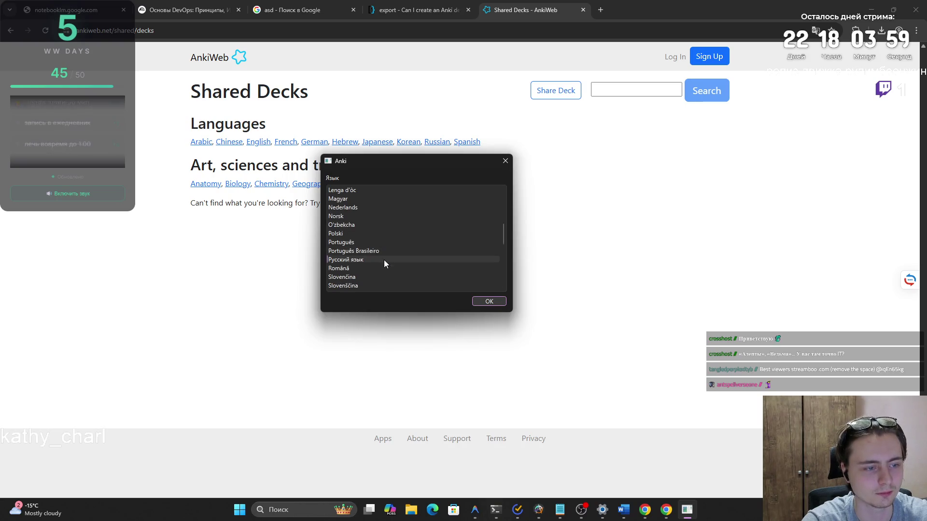
left_click(486, 308)
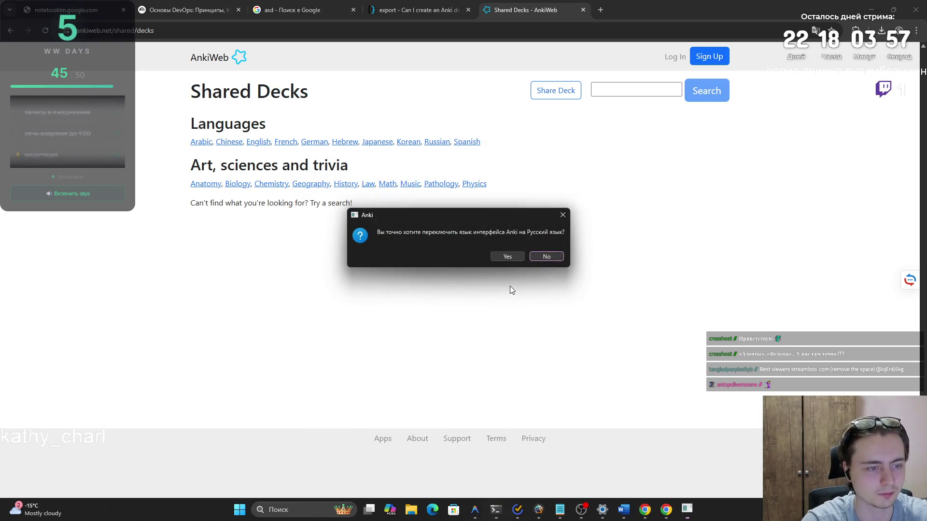
left_click(506, 260)
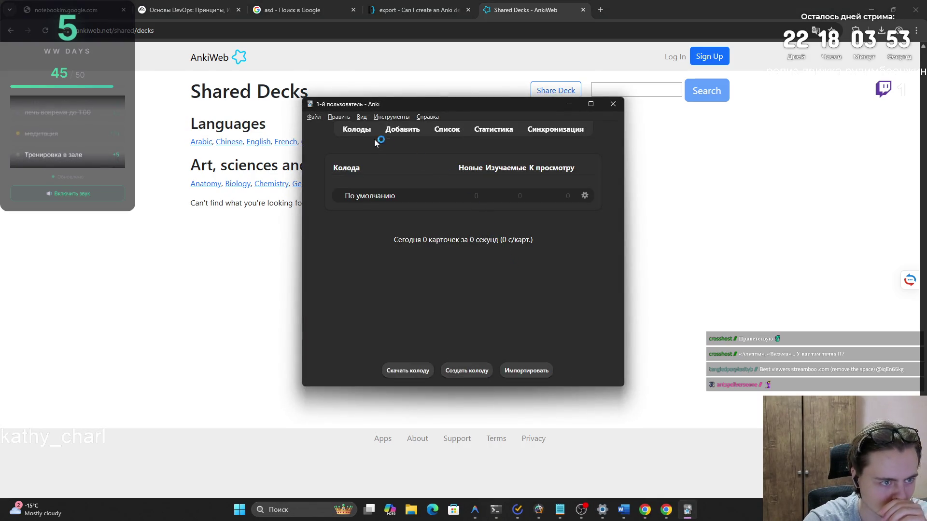
- Open and close the add-card window, then start importing cards from a file
left_click(415, 132)
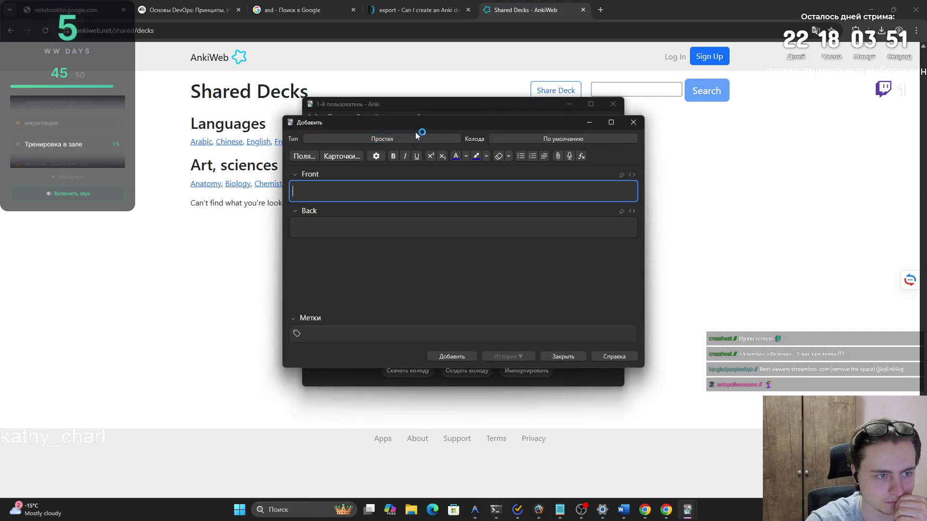
left_click(633, 123)
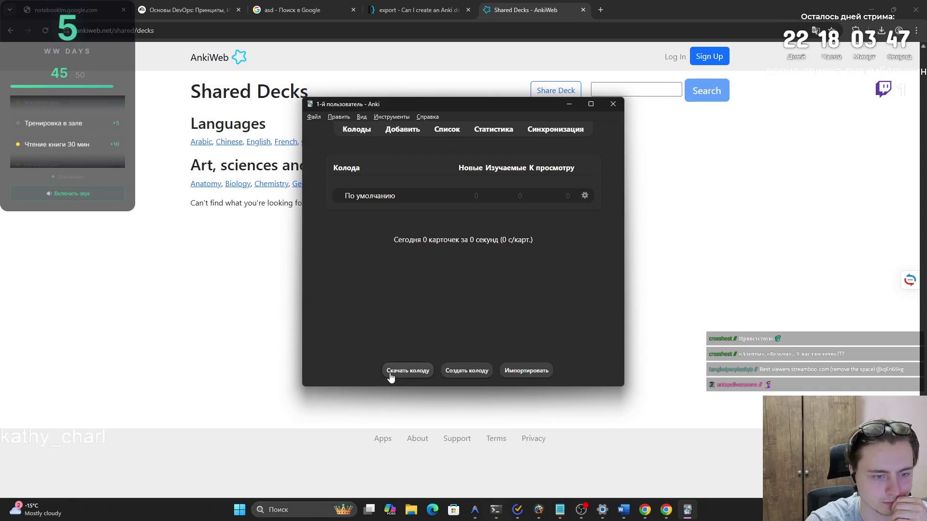
left_click(513, 370)
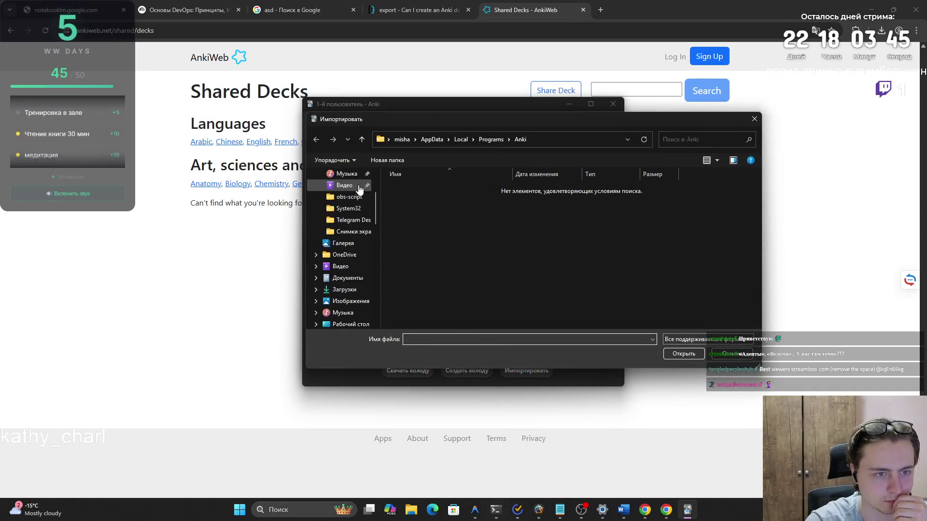
- Import flashcards.csv from Загрузки, adding 73 notes, and check the imported cards in the browser
left_click(351, 212)
double_click(442, 199)
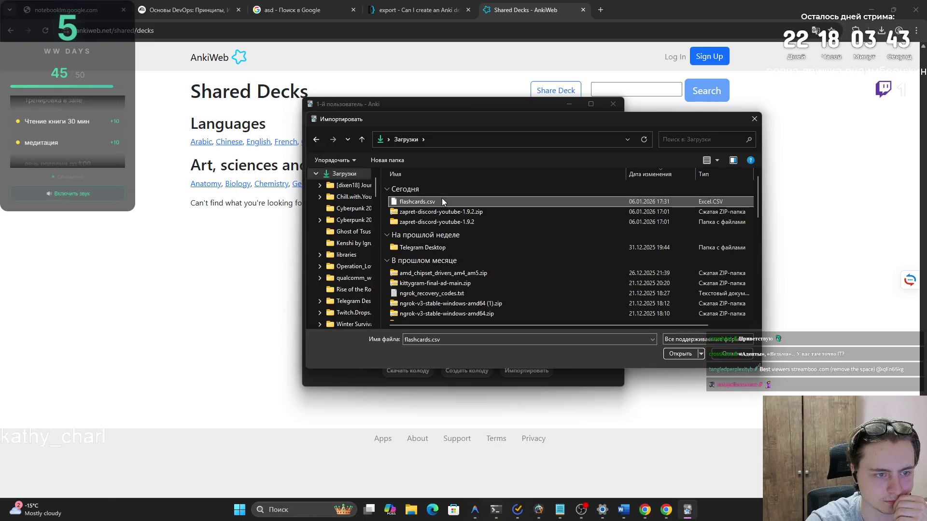
scroll(473, 205, "down", 2)
scroll(473, 206, "up", 2)
left_click(595, 66)
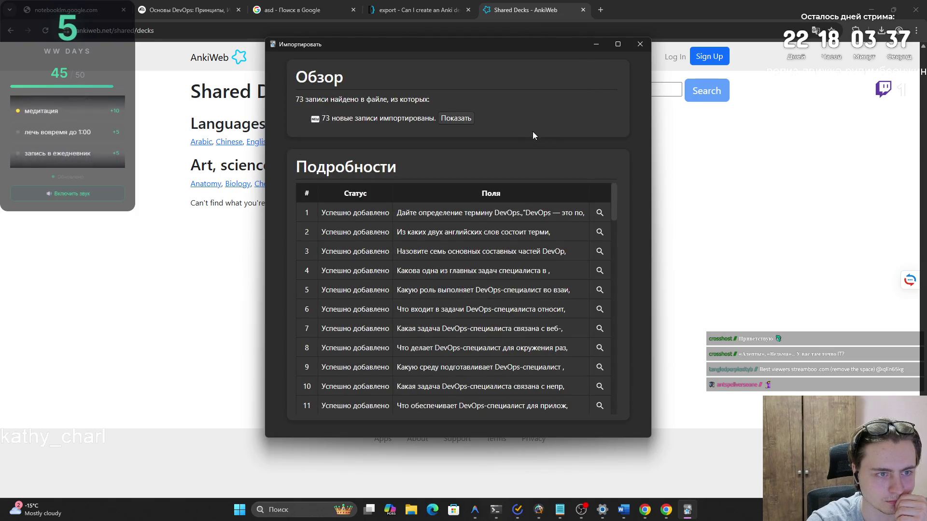
left_click(466, 121)
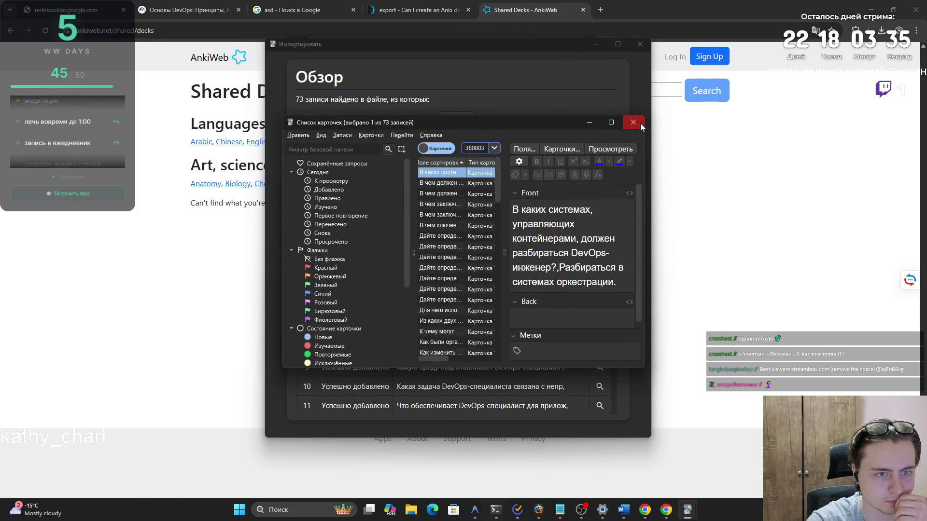
left_click(639, 123)
left_click(640, 44)
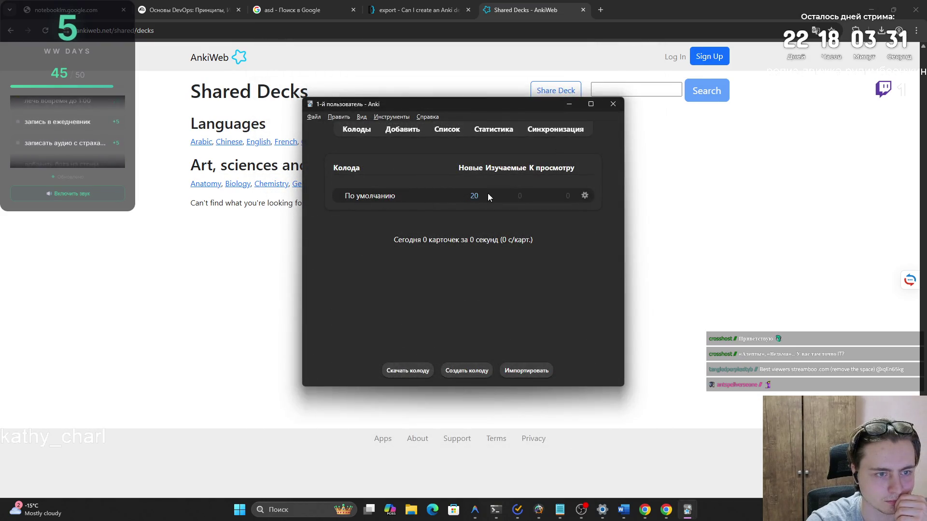
- Study the default deck, reveal the DevOps definition card's answer, mark it Снова, and close Anki
left_click(374, 196)
left_click(527, 196)
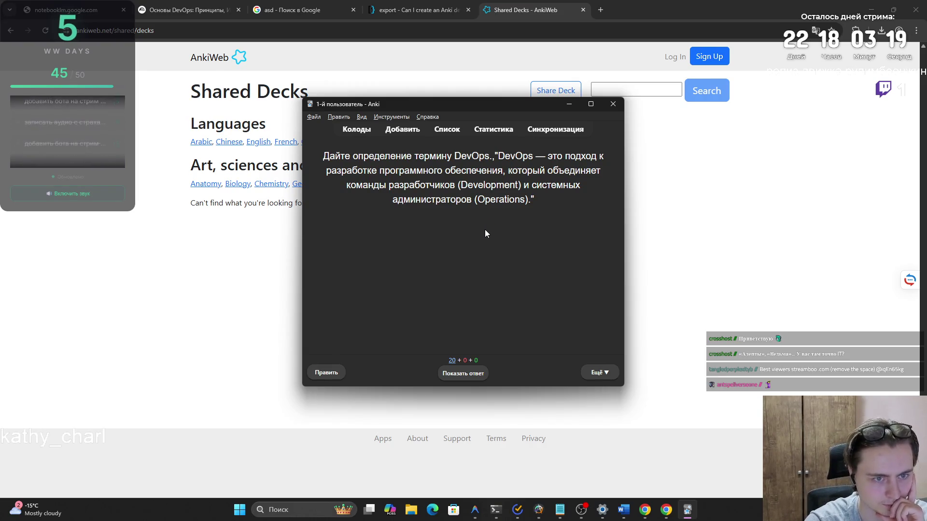
left_click(475, 377)
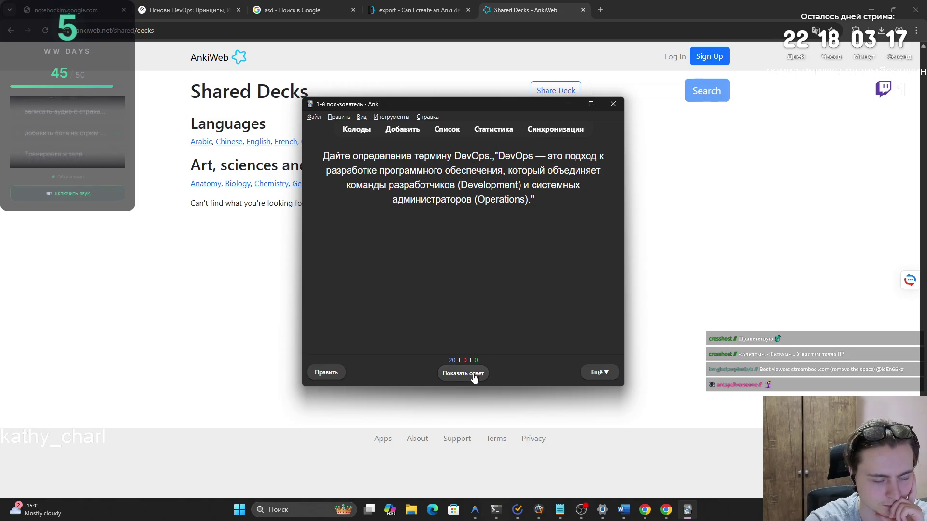
left_click(393, 378)
mouse_move(356, 155)
left_mouse_down()
mouse_move(376, 172)
mouse_move(520, 196)
left_mouse_up()
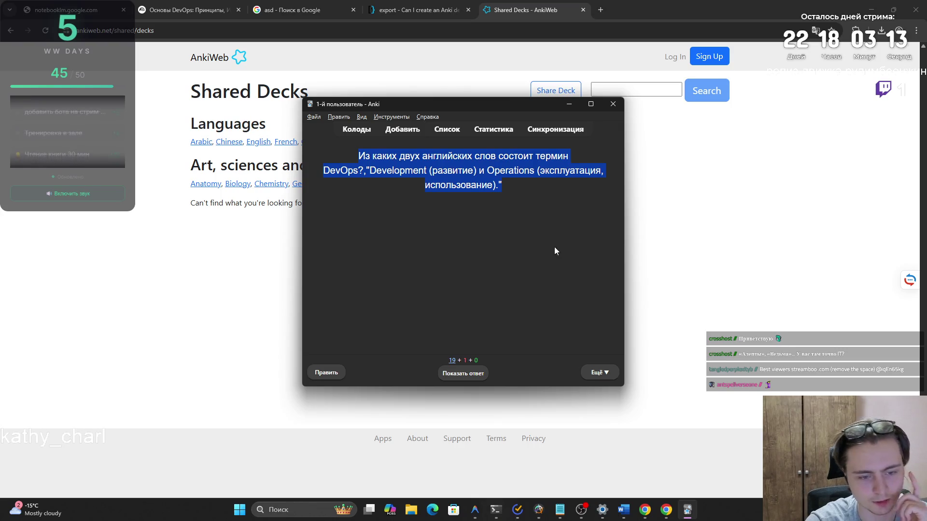
left_click(613, 104)
left_click(423, 4)
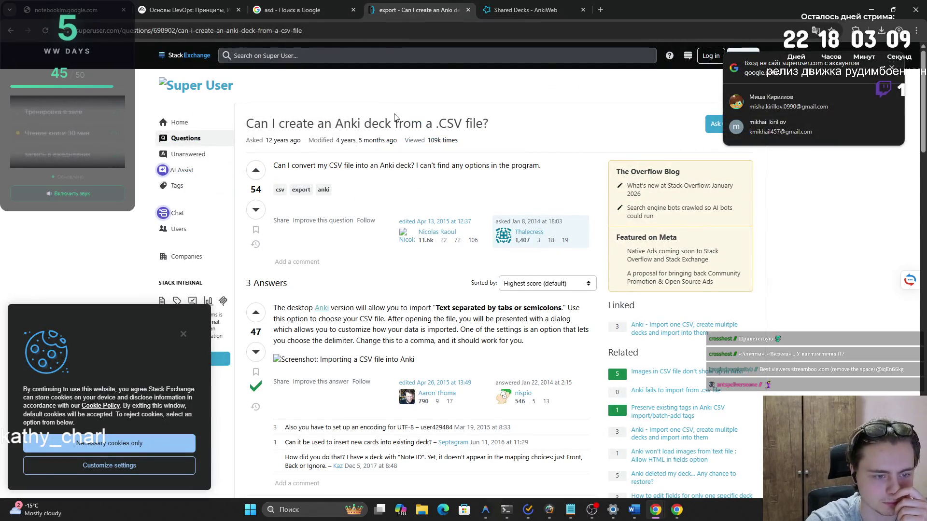
- Scroll through the Super User answers, then return to the Основы DevOps notebook tab
scroll(292, 91, "down", 5)
scroll(293, 91, "down", 7)
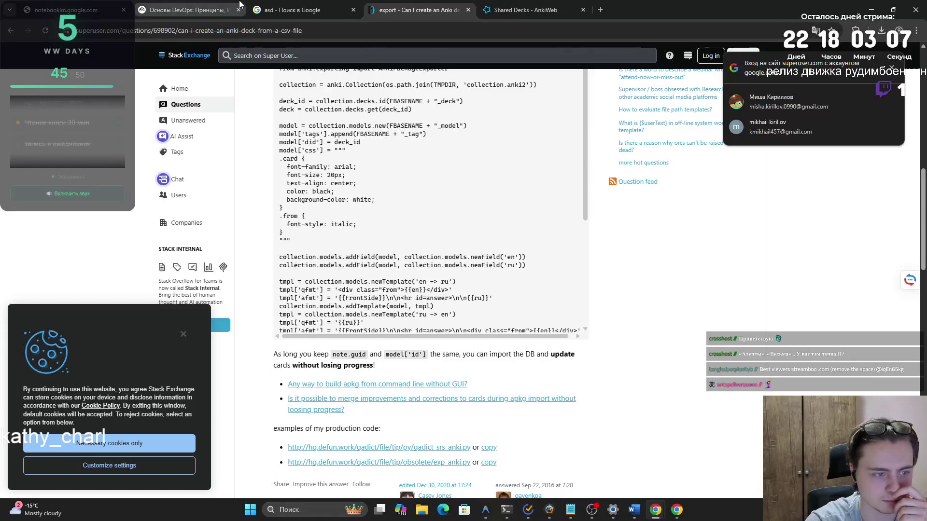
left_click(188, 10)
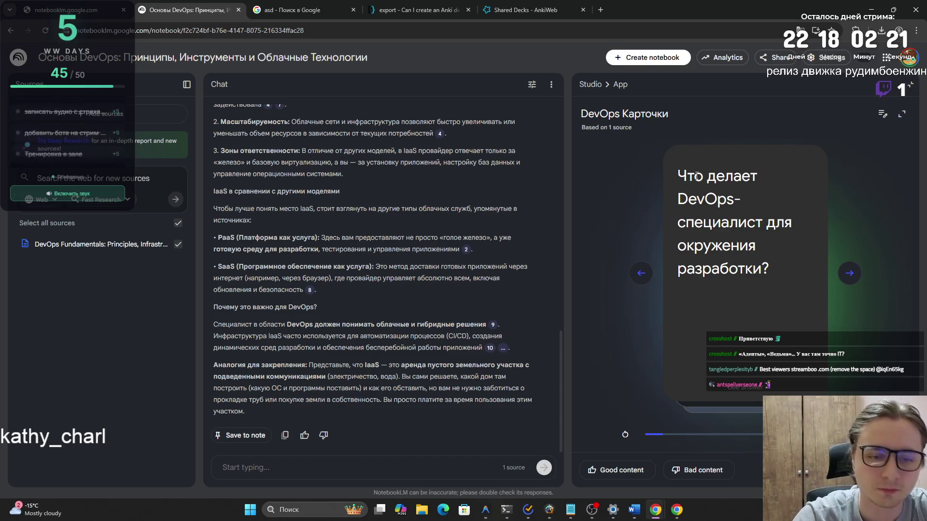
- Flip the first DevOps flashcard back and forth, leaving its answer showing
left_click(697, 176)
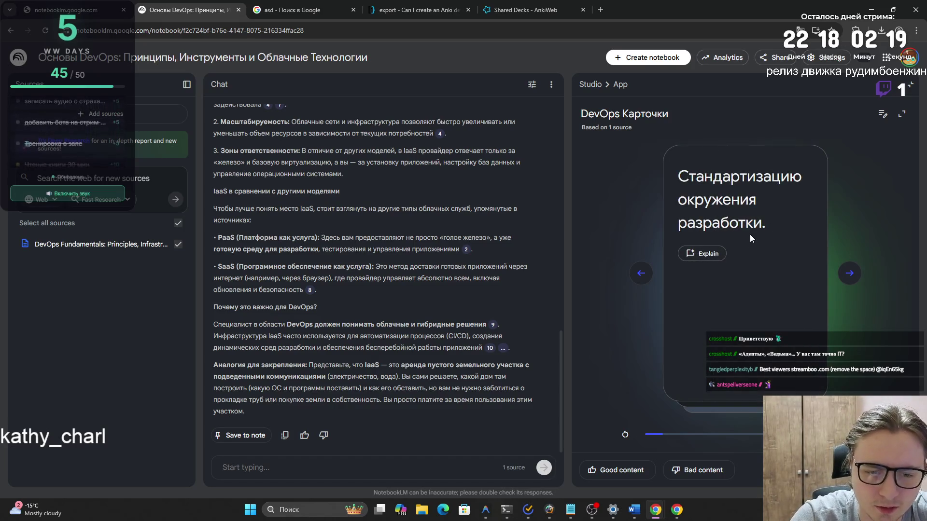
left_click(749, 233)
left_click(765, 267)
left_click(765, 267)
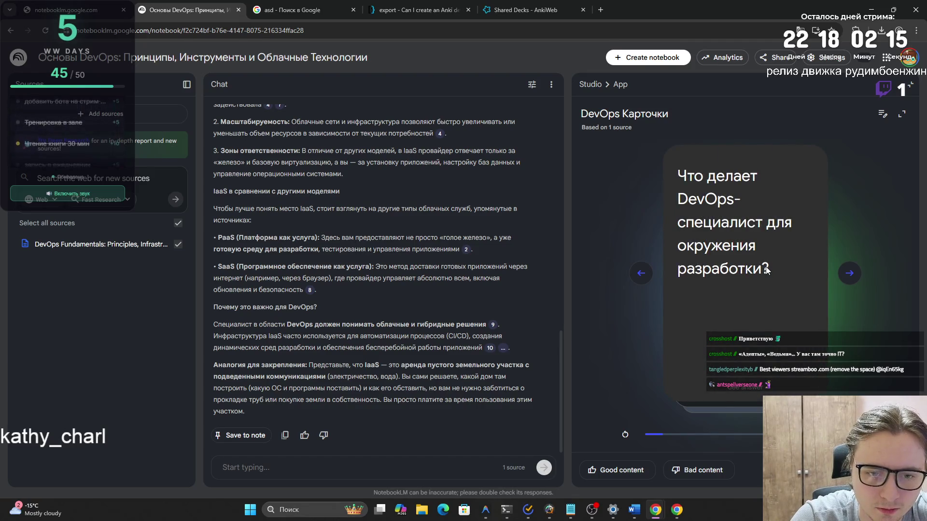
left_click(766, 268)
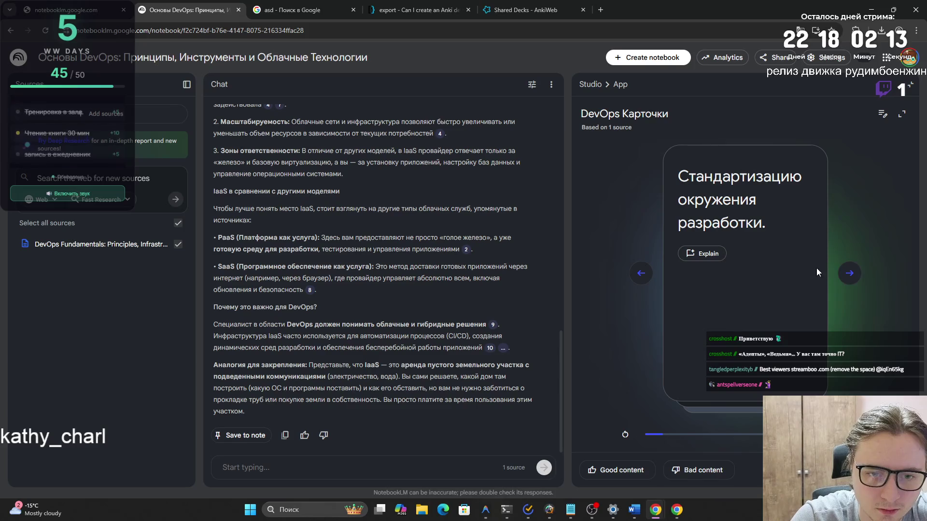
- Go to the second card, reveal the environment-preparation answer, and ask chat to explain it
left_click(850, 273)
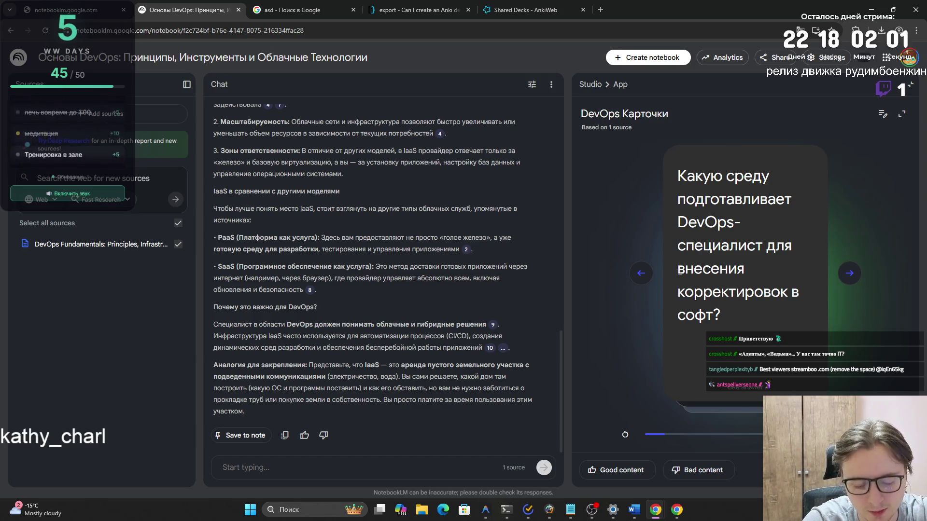
left_click(700, 221)
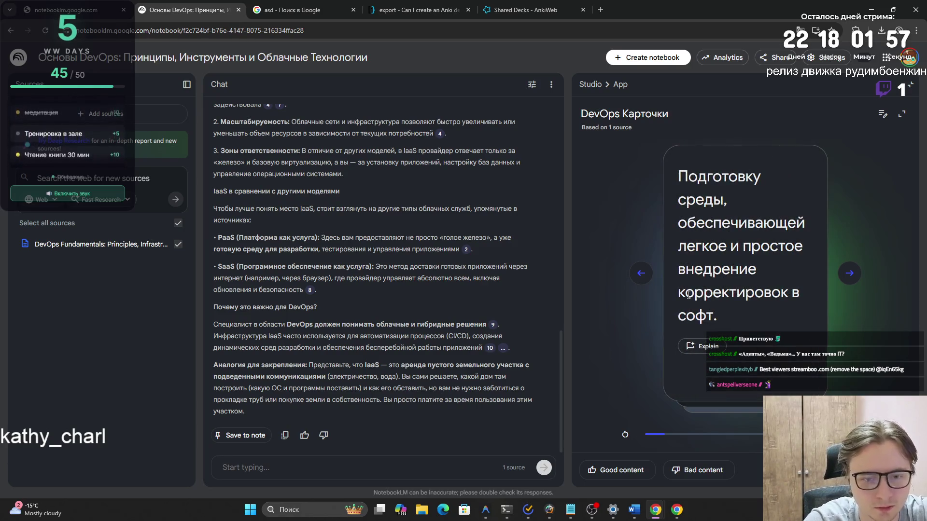
left_click(695, 346)
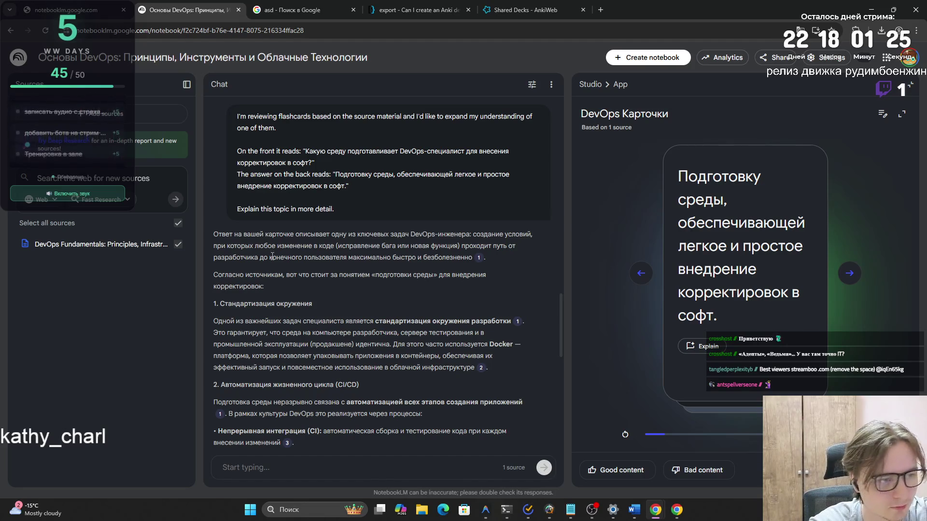
- Read the environment-standardisation explanation, then reveal the continuous-integration answer 'Создание непрерывной интеграции проекта.'
mouse_move(213, 234)
left_mouse_down()
mouse_move(543, 239)
mouse_move(422, 276)
mouse_move(305, 289)
left_mouse_up()
left_click_drag(217, 321, 467, 322)
left_click(279, 333)
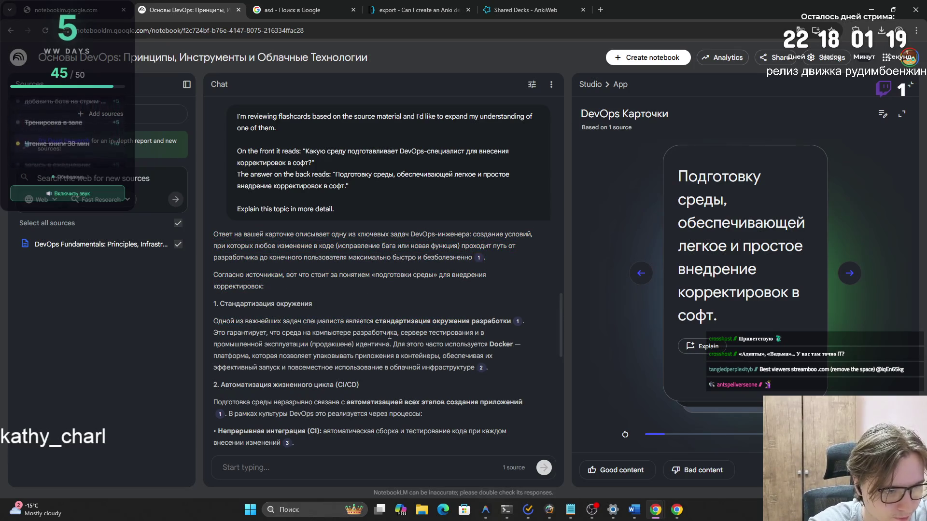
scroll(399, 335, "down", 2)
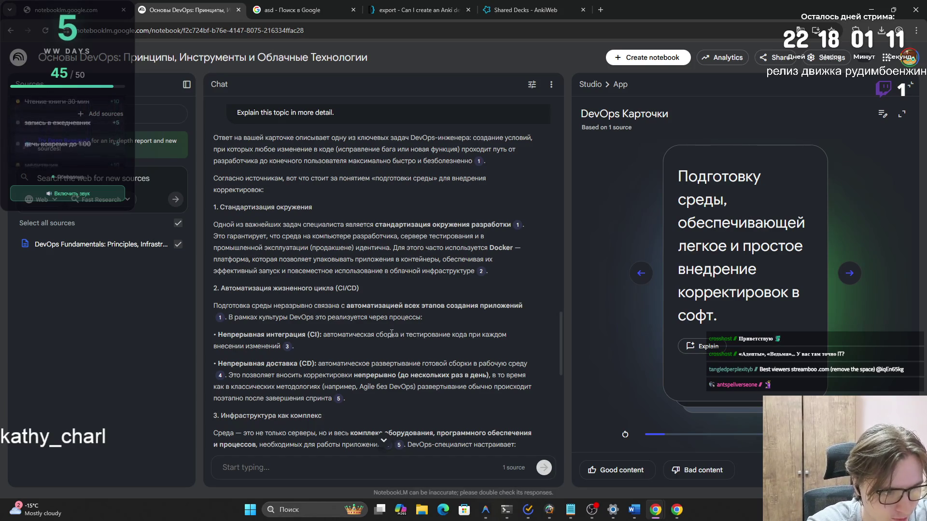
scroll(393, 333, "down", 3)
left_click(844, 269)
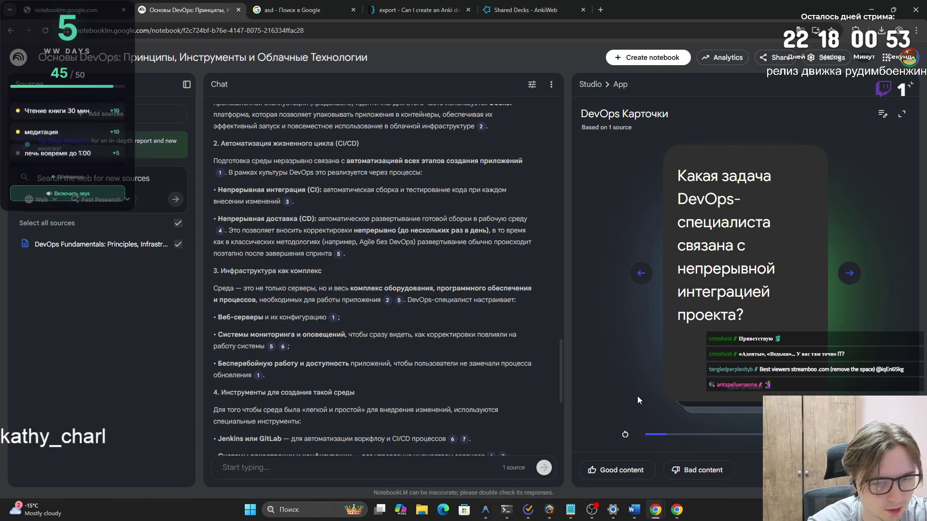
left_click(706, 355)
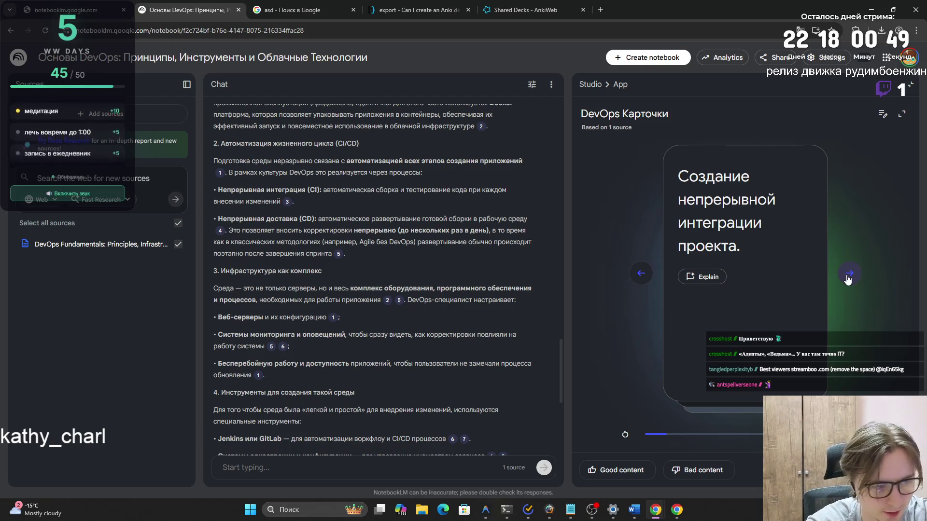
- Re-flip the continuous-integration card, request its chat explanation, and move to the application-support card
left_click(685, 280)
left_click(702, 280)
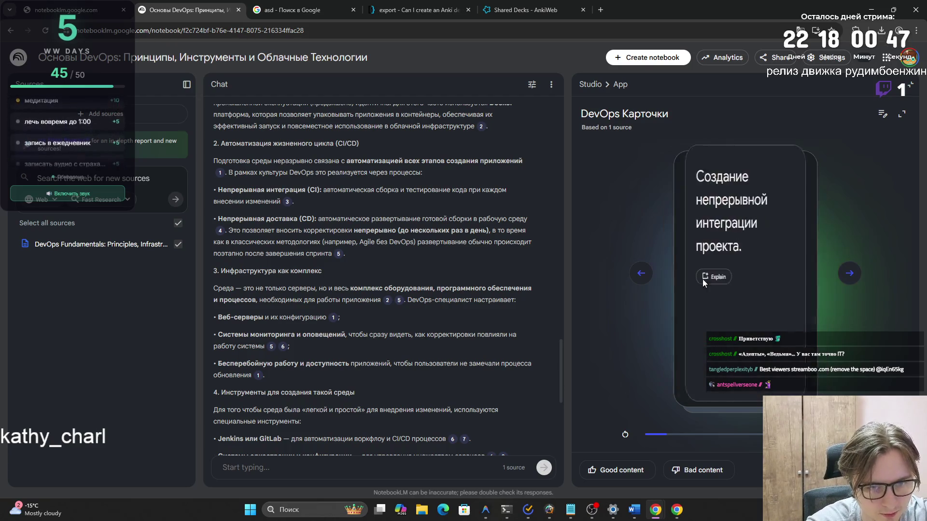
left_click(721, 277)
left_click(854, 277)
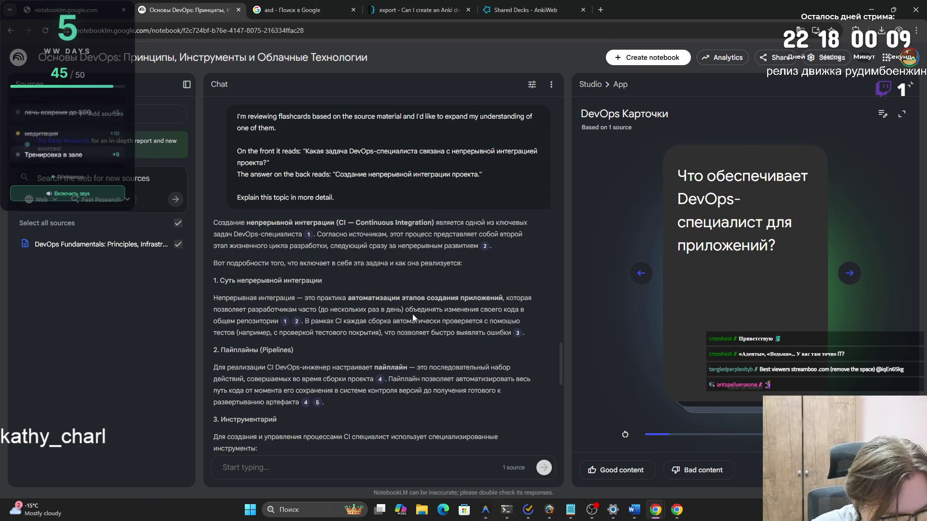
scroll(413, 313, "down", 1)
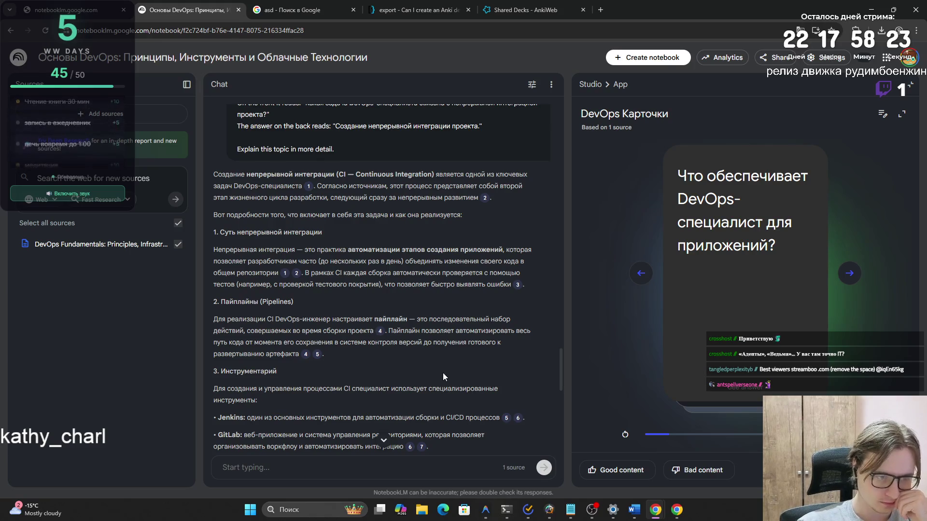
- Read the GitLab part of the chat explanation and reveal the application-reliability answer
scroll(443, 372, "down", 1)
scroll(468, 385, "down", 1)
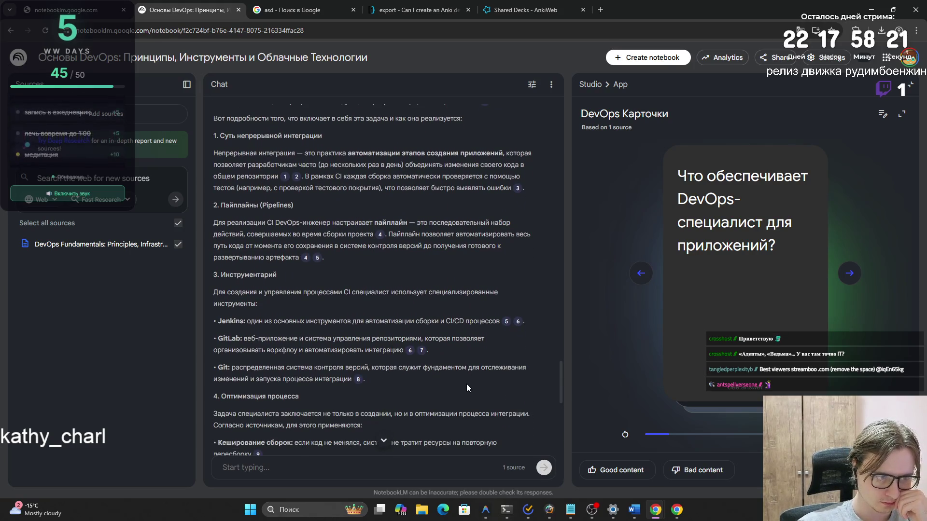
mouse_move(245, 338)
left_mouse_down()
mouse_move(488, 339)
mouse_move(404, 352)
left_mouse_up()
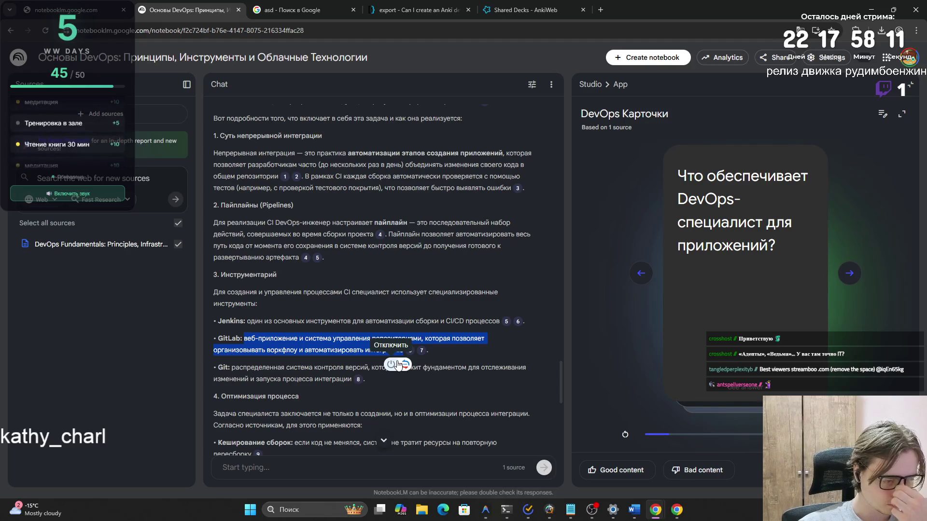
left_click(275, 374)
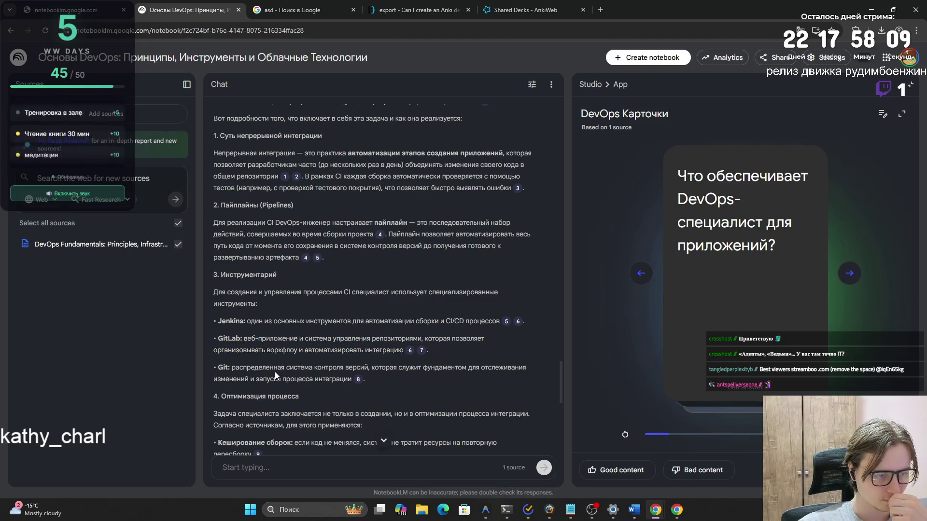
scroll(276, 375, "down", 2)
left_click(721, 300)
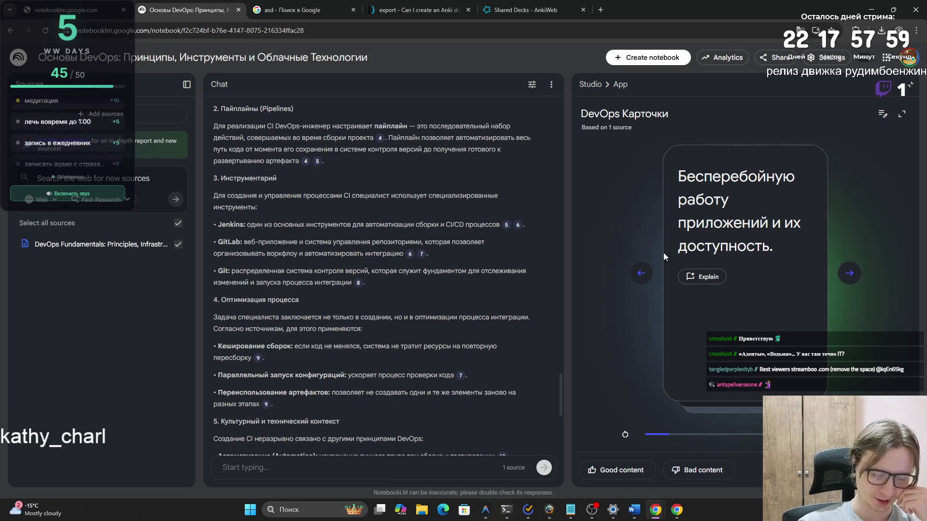
- Highlight the Итог summary sentence and the analogy paragraph in the chat explanation
scroll(369, 316, "down", 4)
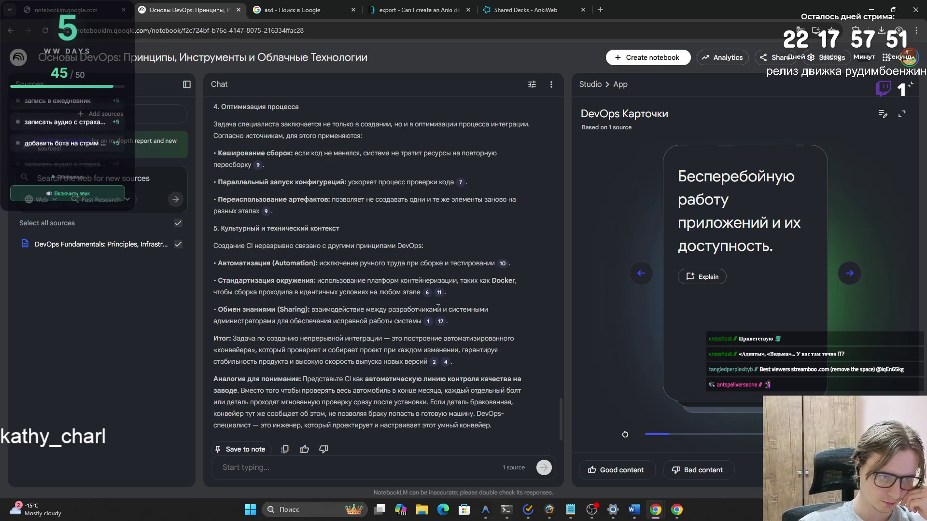
mouse_move(232, 338)
left_mouse_down()
mouse_move(517, 344)
mouse_move(287, 350)
mouse_move(500, 350)
mouse_move(412, 361)
mouse_move(427, 362)
left_mouse_up()
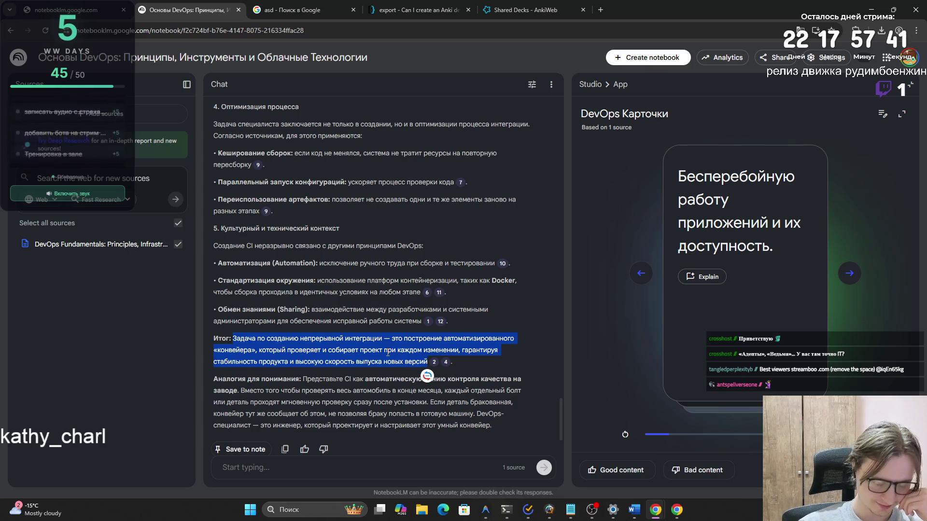
left_click(332, 369)
left_click_drag(302, 379, 478, 391)
left_click(379, 392)
scroll(378, 392, "down", 2)
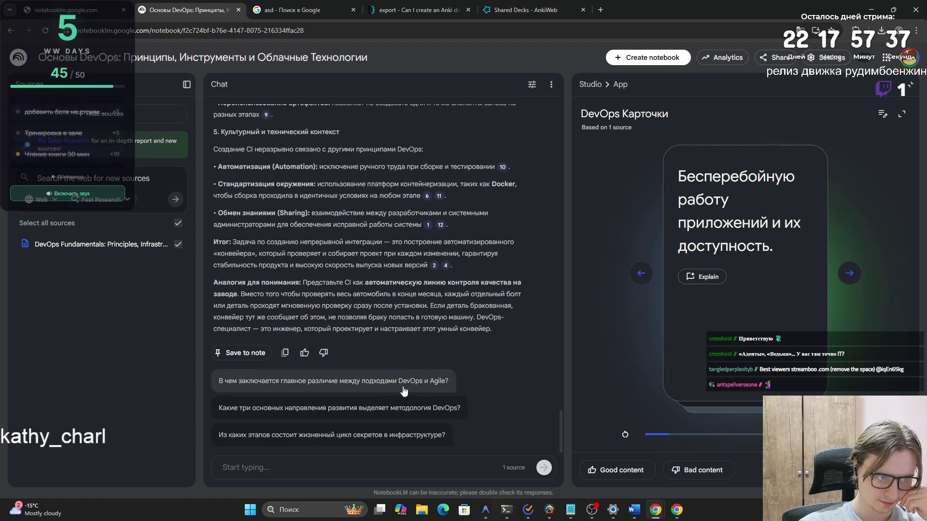
- Flip the card back, advance, and reveal the server-and-content tasks answer
left_click(717, 303)
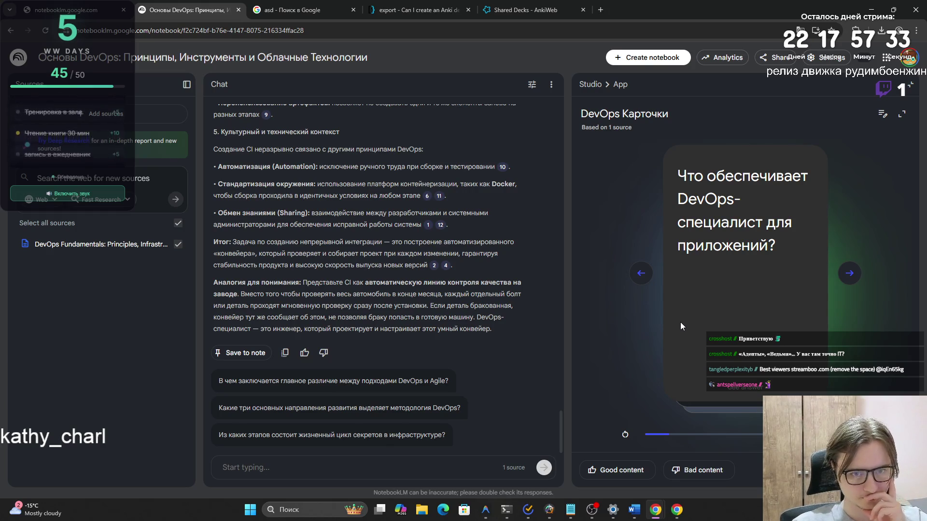
left_click(852, 285)
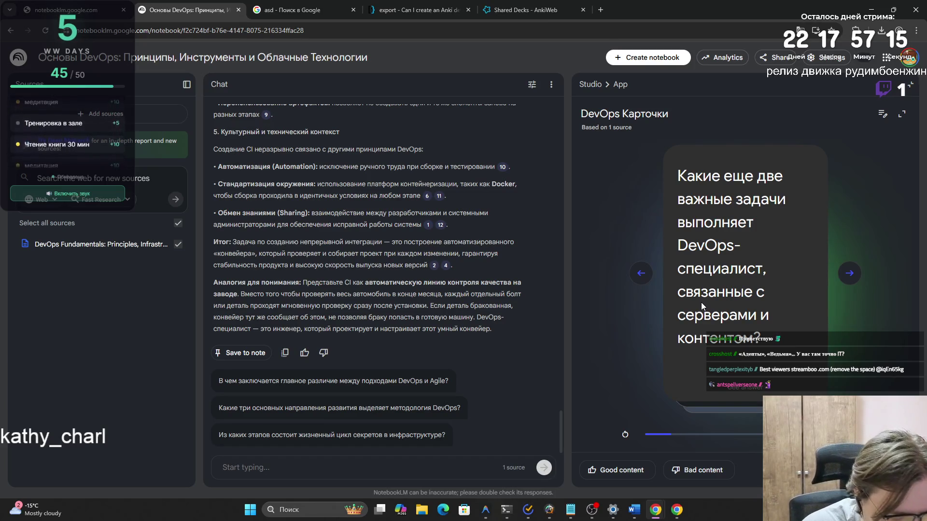
triple_click(751, 312)
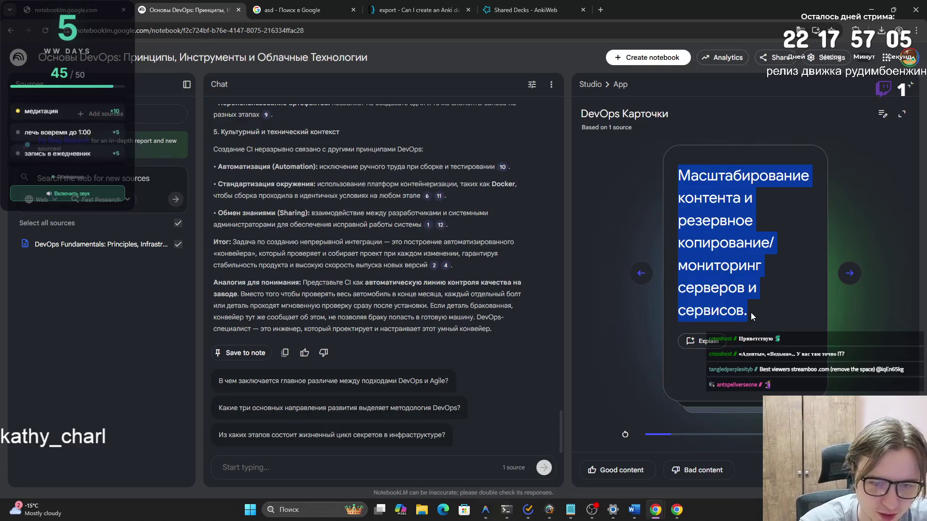
- Flip the server-and-content card between question and answer, then advance to the programming-knowledge card
left_click(751, 312)
left_click(753, 296)
left_click(753, 294)
left_click(739, 391)
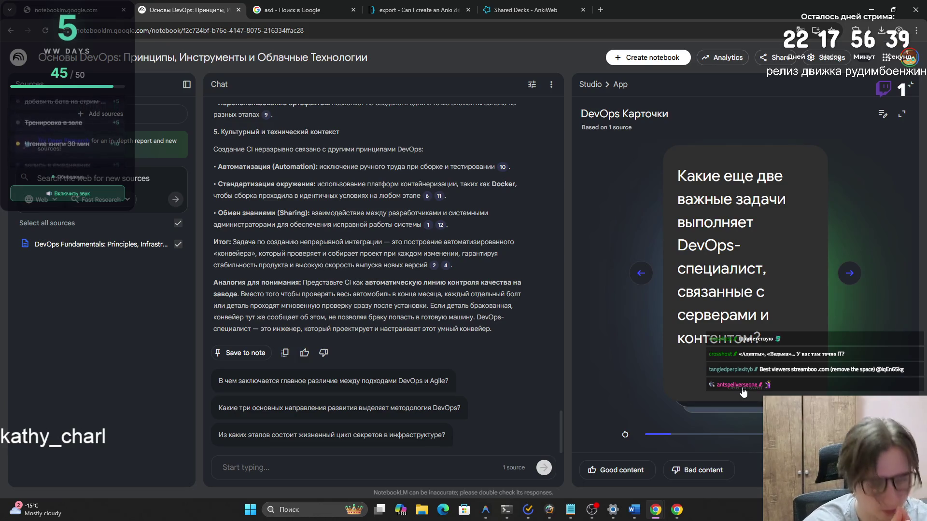
left_click(742, 392)
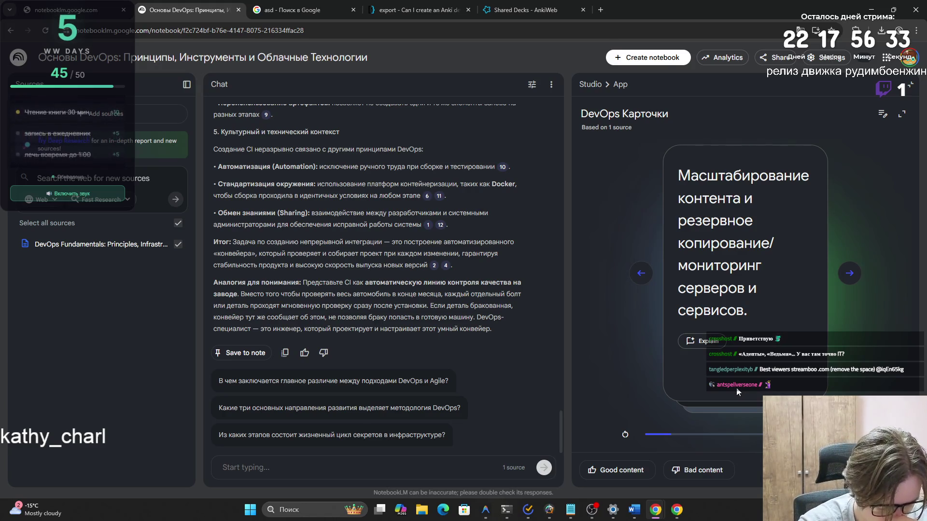
left_click(734, 387)
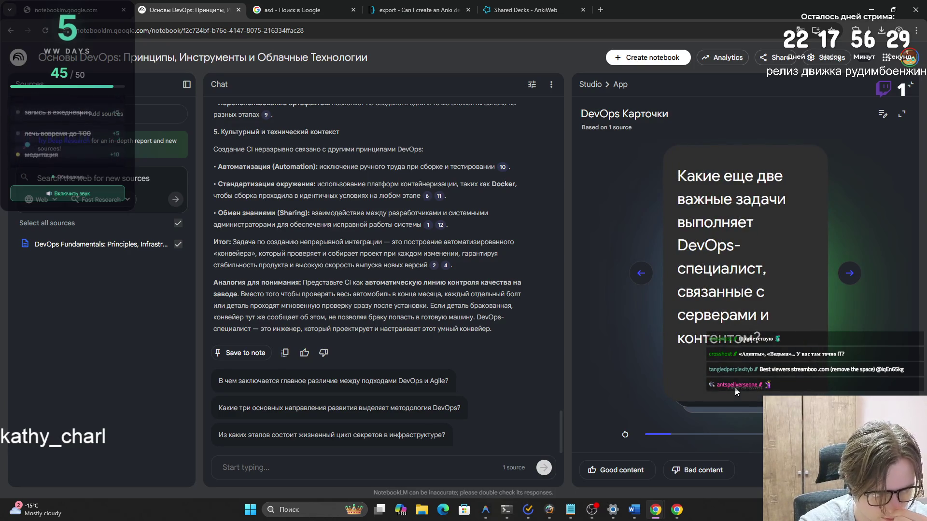
left_click(855, 275)
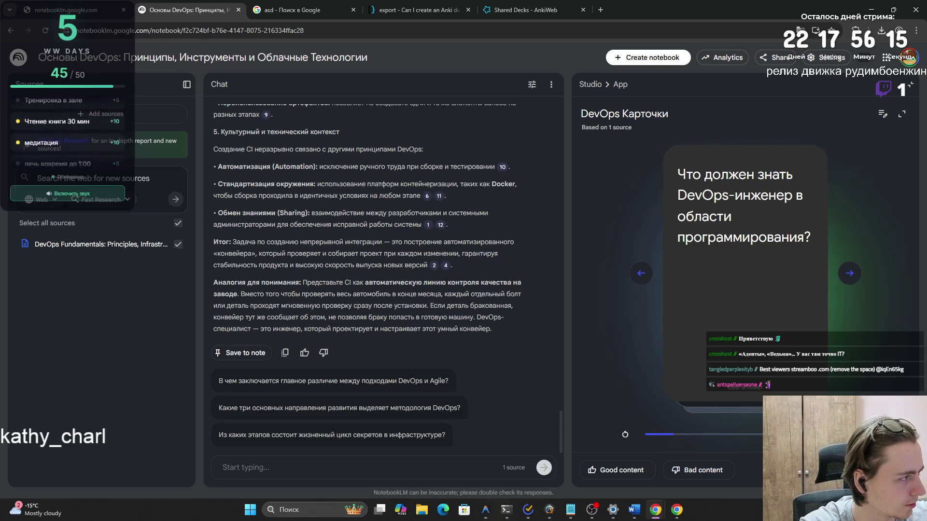
- Reveal the programming-knowledge answer and review the operating-systems card's answer
left_click(713, 267)
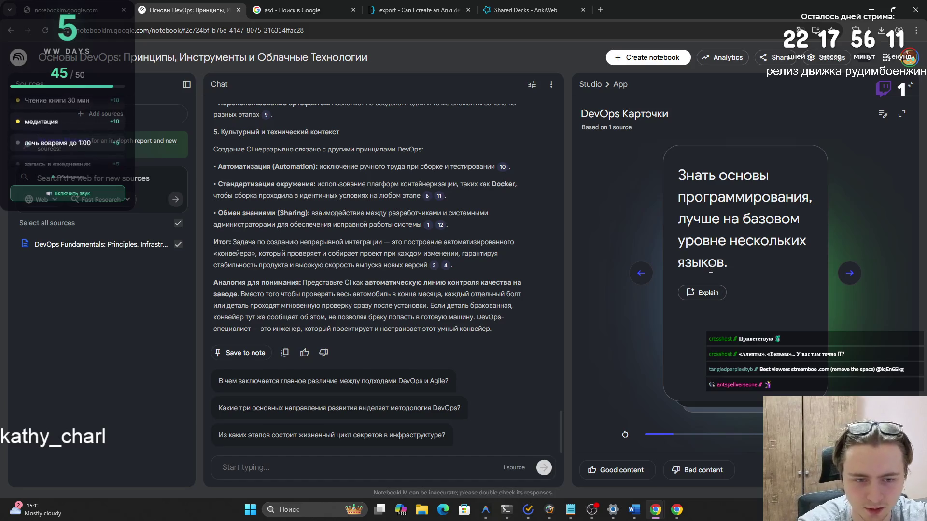
left_click(852, 276)
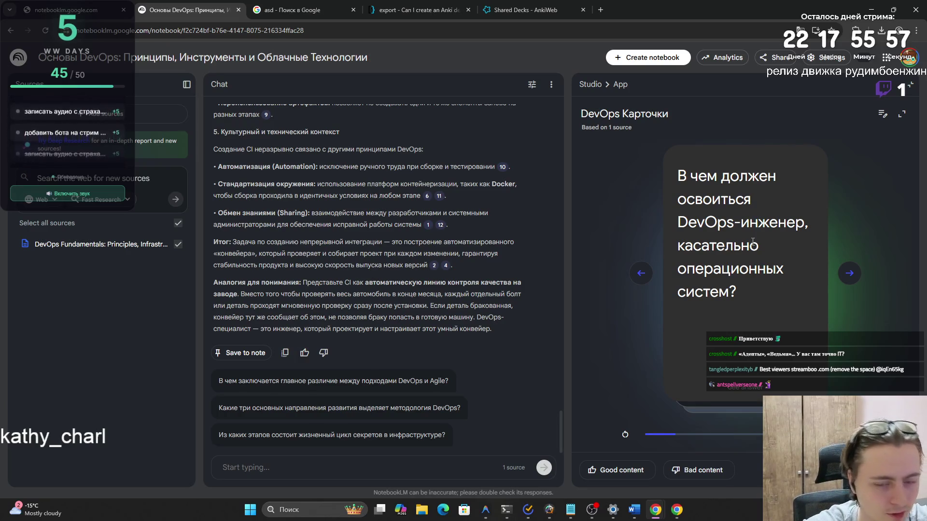
left_click(847, 279)
left_click(642, 274)
left_click(703, 286)
left_click(794, 283)
- Reveal the cloud and hybrid solutions answer on the infrastructure card, then advance to the container-management card
left_click(849, 273)
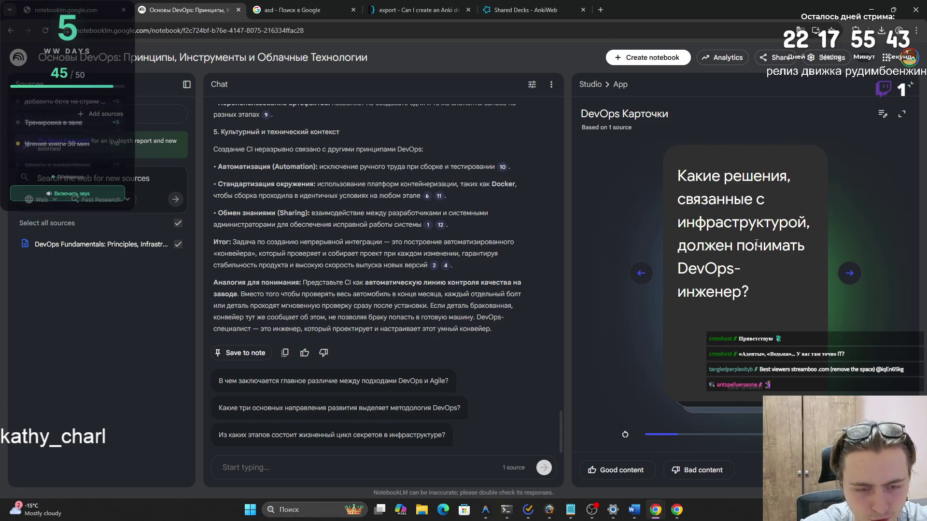
left_click(756, 242)
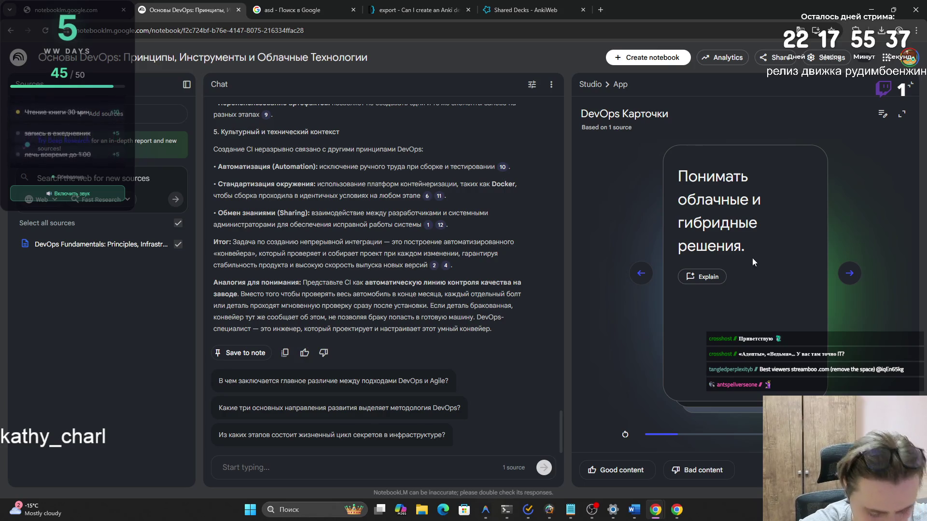
left_click(850, 273)
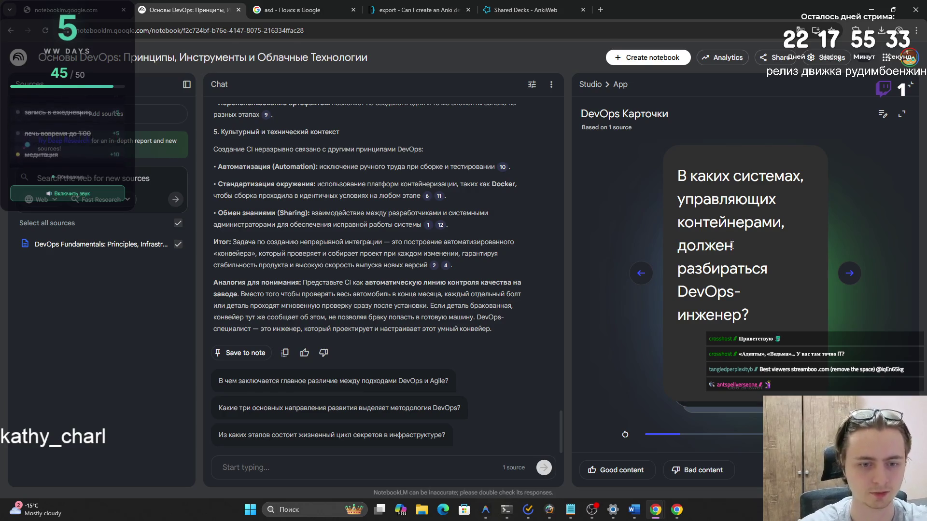
- Check the container-orchestration answer and the microservices architecture answer, then reach the infrastructure-management question
mouse_move(678, 176)
left_mouse_down()
mouse_move(804, 178)
mouse_move(776, 200)
mouse_move(791, 230)
mouse_move(790, 325)
left_mouse_up()
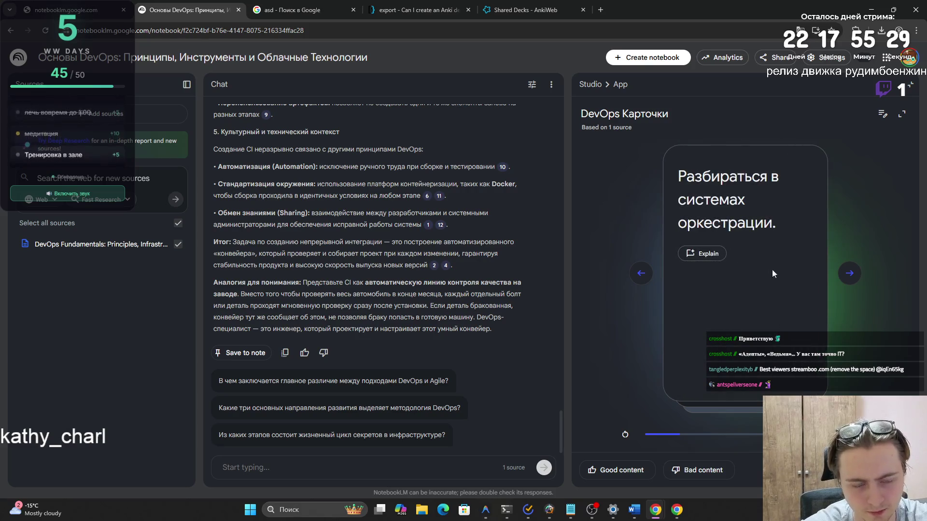
left_click_drag(774, 223, 677, 180)
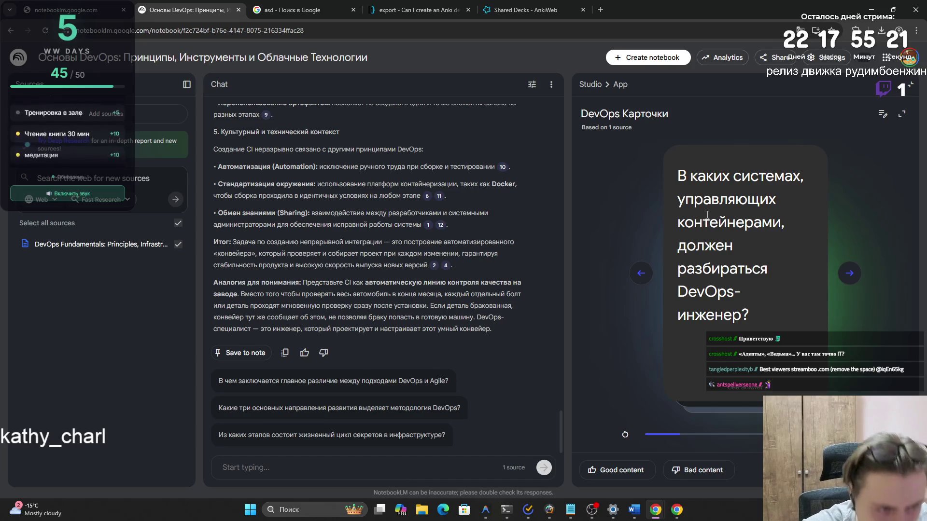
left_click(849, 273)
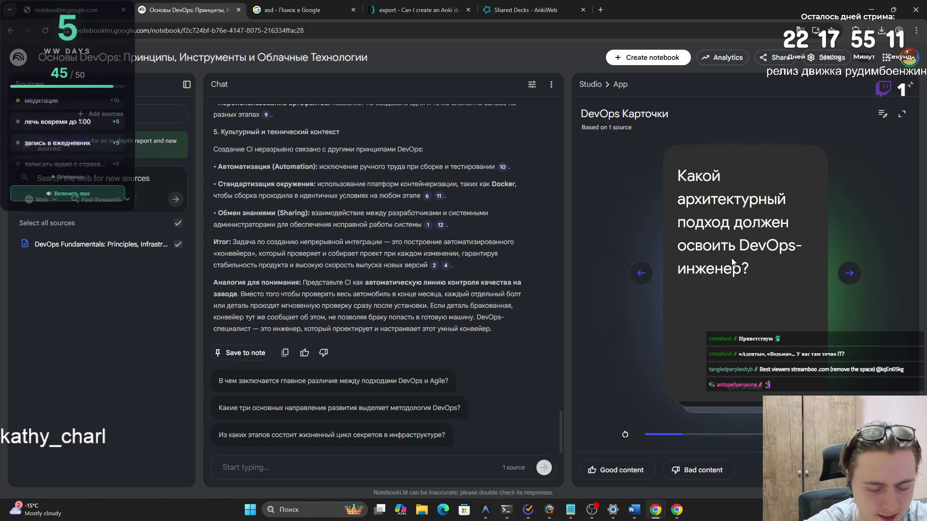
left_click(729, 257)
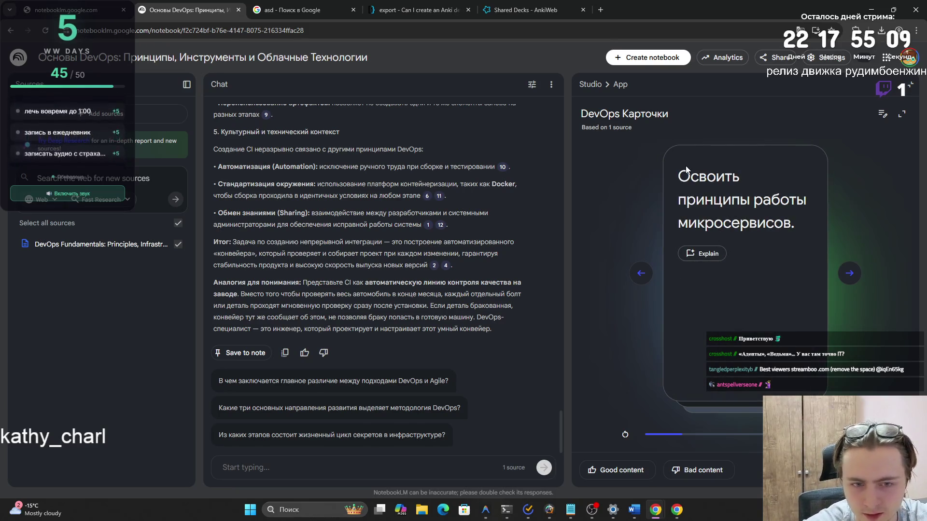
left_click(850, 273)
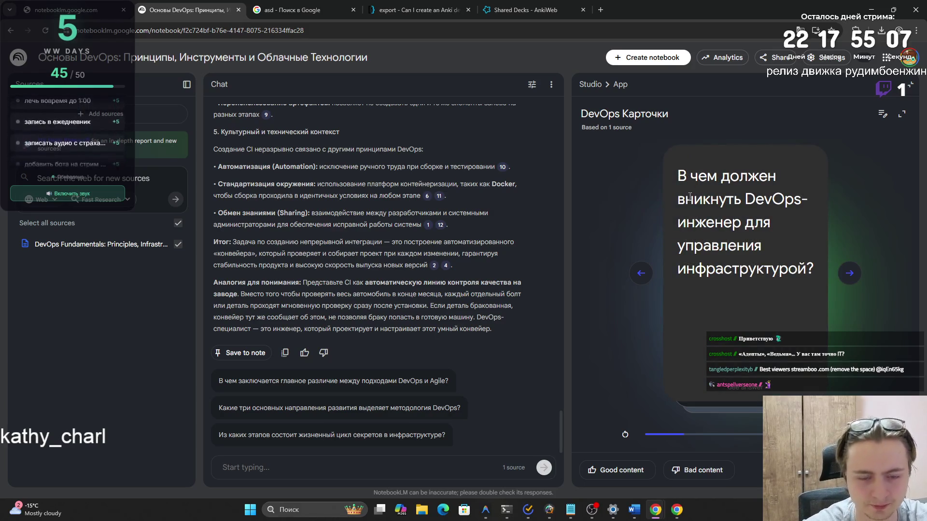
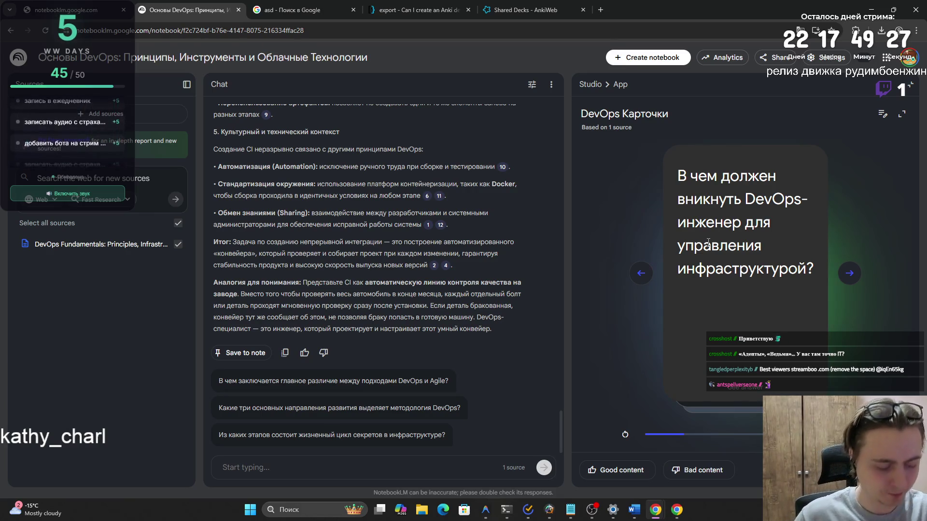
- Try loading boonan.io in a new tab, then close the failed error page
left_click(601, 10)
type("b")
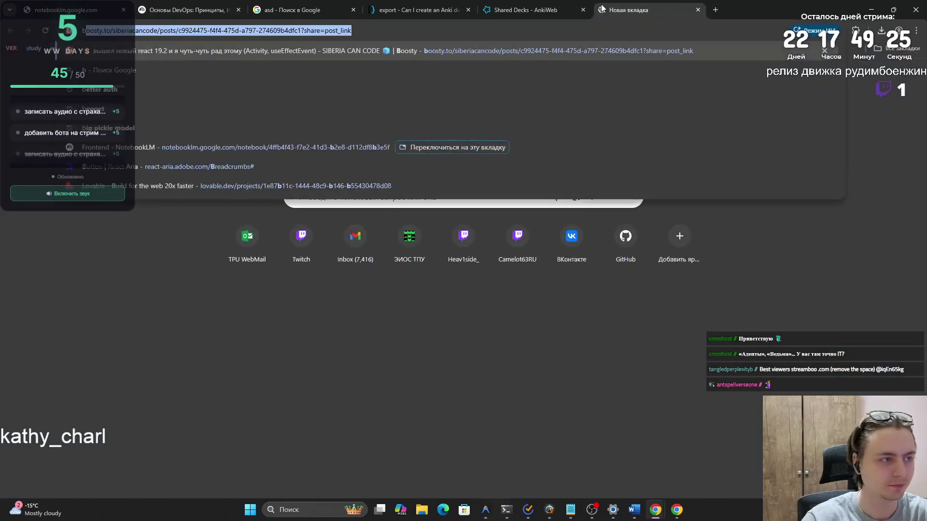
type("oonan/")
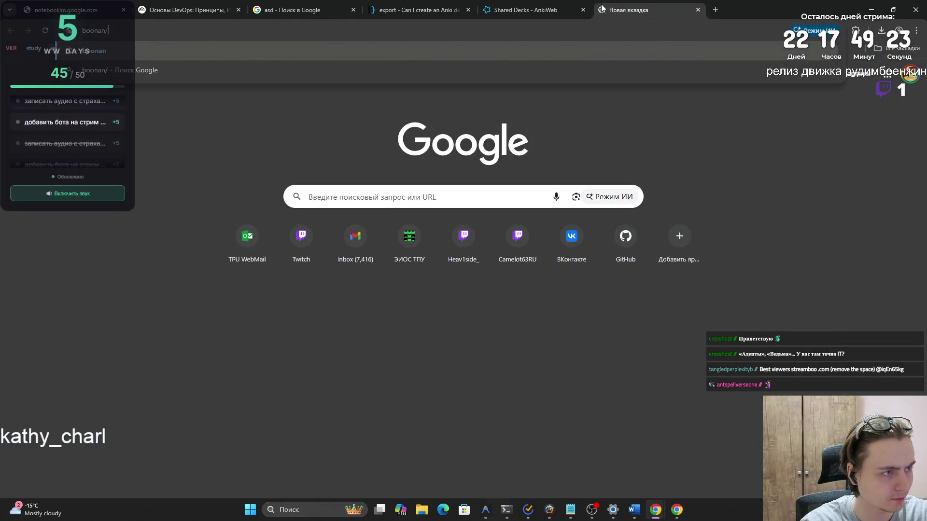
key("Return")
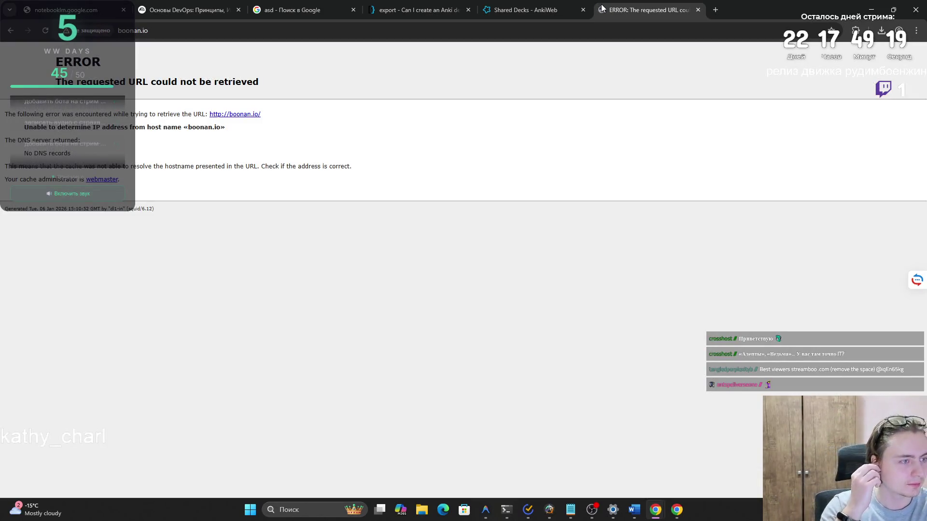
key("ctrl+w")
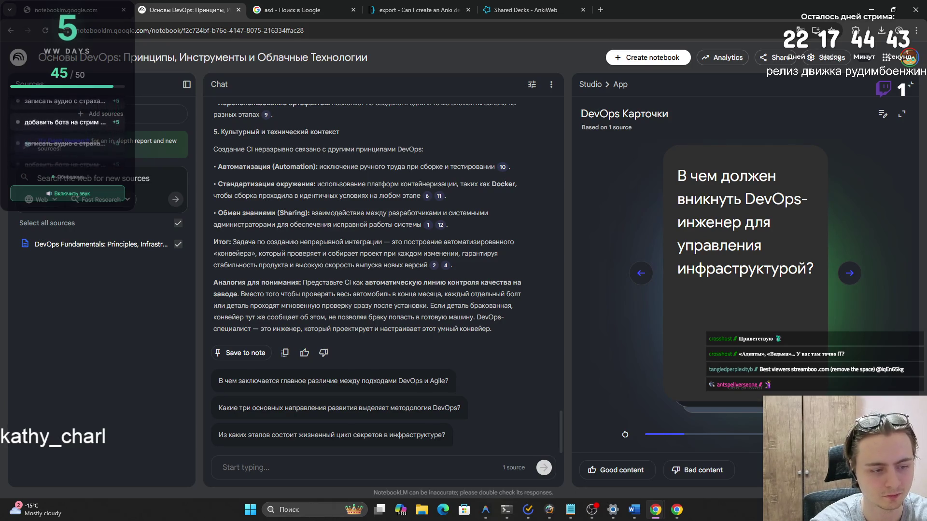
- Flip the first card, advance, and reveal Jenkins as the CI/CD tools answer
left_click(800, 211)
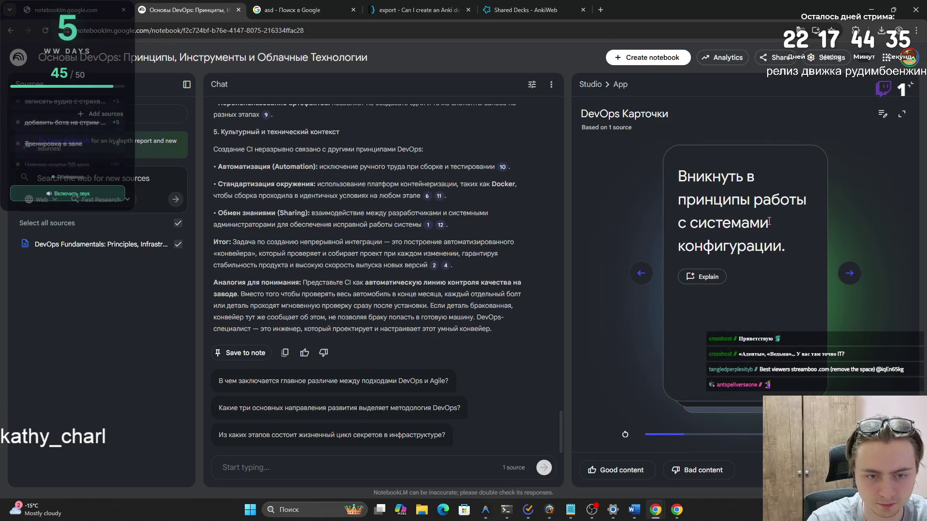
left_click(850, 275)
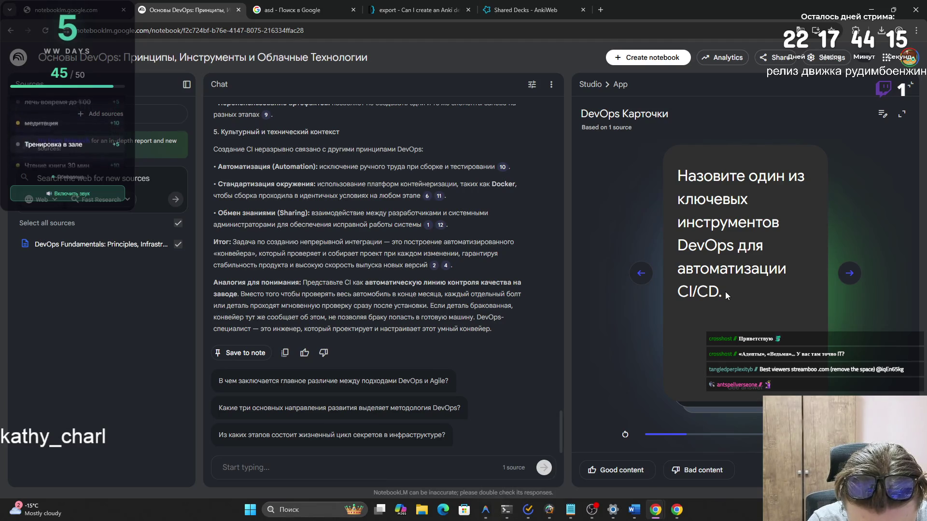
left_click(705, 244)
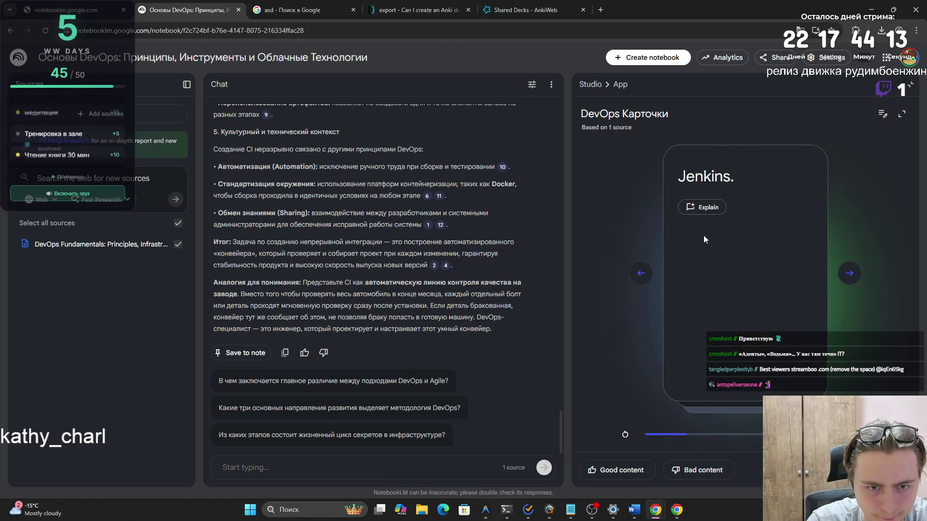
mouse_move(688, 179)
left_mouse_down()
mouse_move(679, 178)
mouse_move(735, 175)
left_mouse_up()
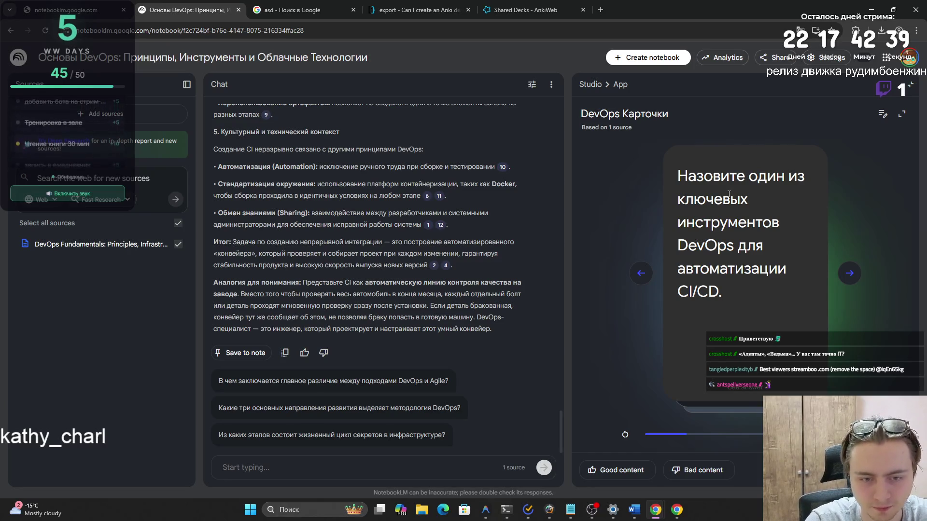
- Check the Docker containerization answer and advance to the workflow and repositories question
left_click(781, 223)
left_click(762, 223)
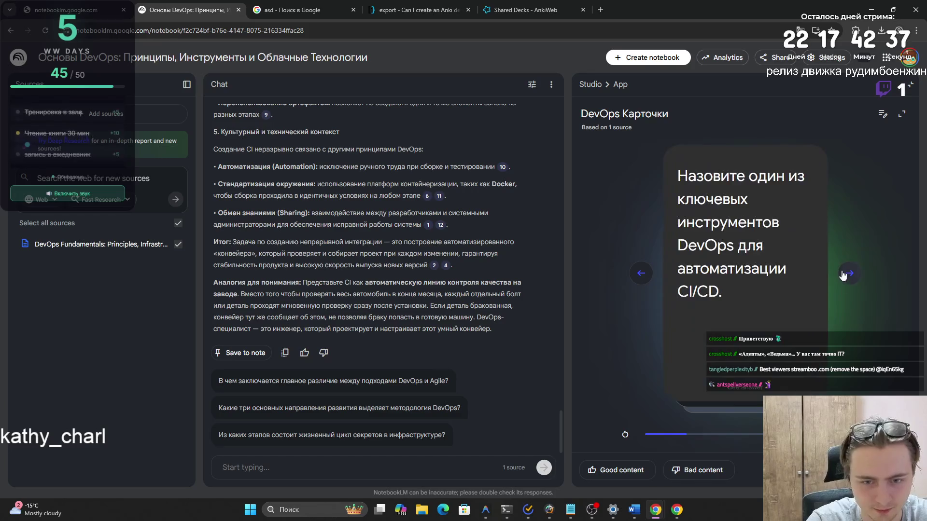
left_click(848, 273)
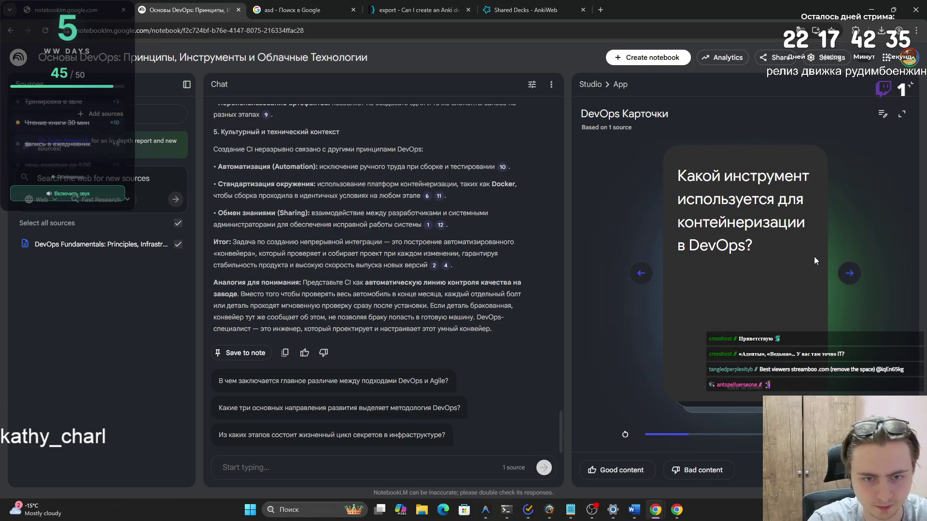
left_click(761, 250)
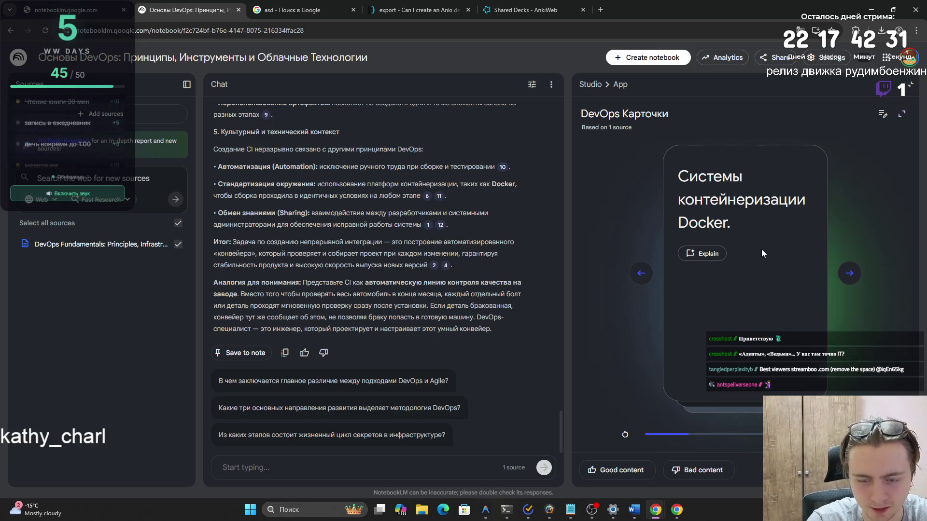
left_click(761, 249)
left_click(846, 274)
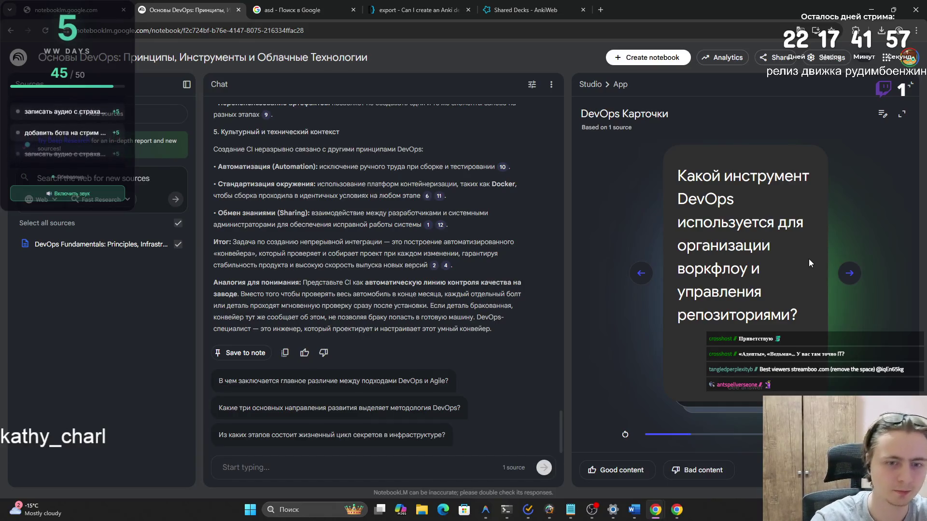
- Reveal the GitLab and Agile answers, then advance to the 'Что такое Docker?' card
left_click(809, 259)
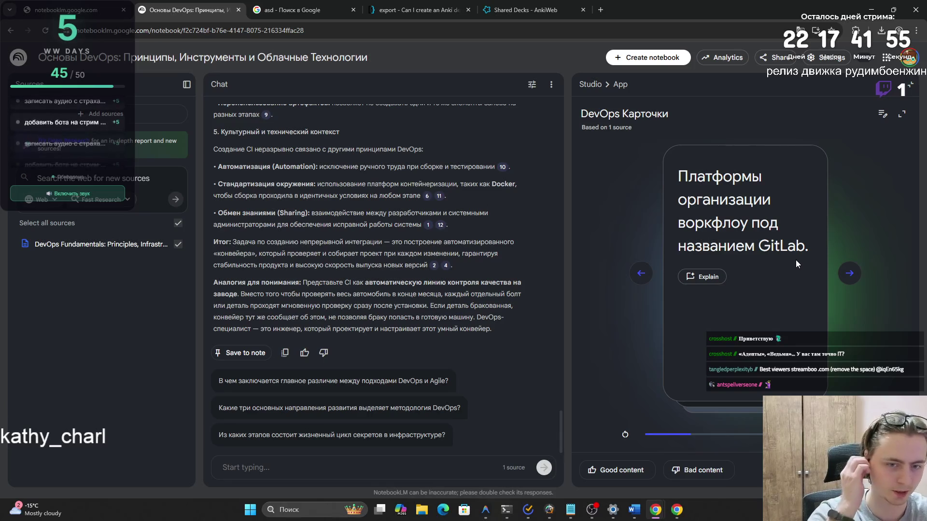
left_click(849, 273)
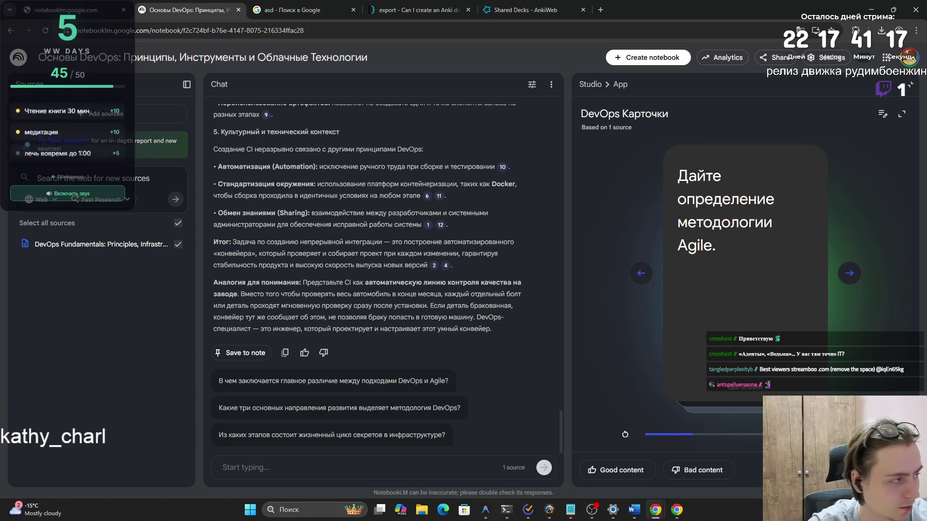
left_click(717, 297)
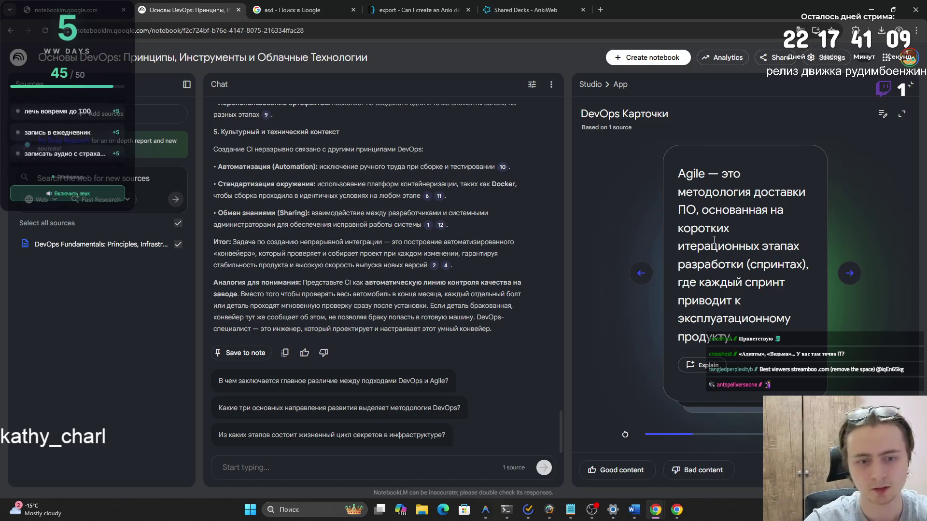
left_click(849, 273)
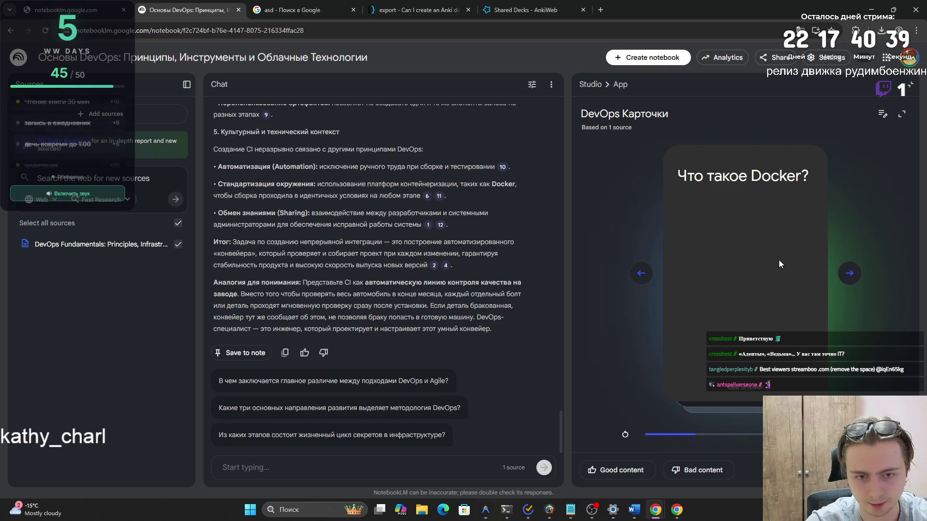
- Read the Docker answer, review the Инфраструктура definition, then reveal the Jira answer
left_click(779, 260)
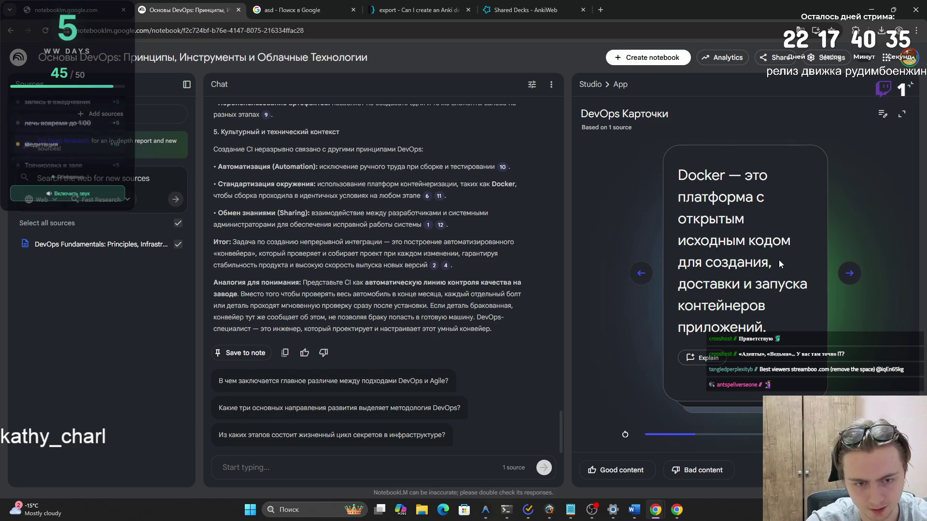
left_click(849, 274)
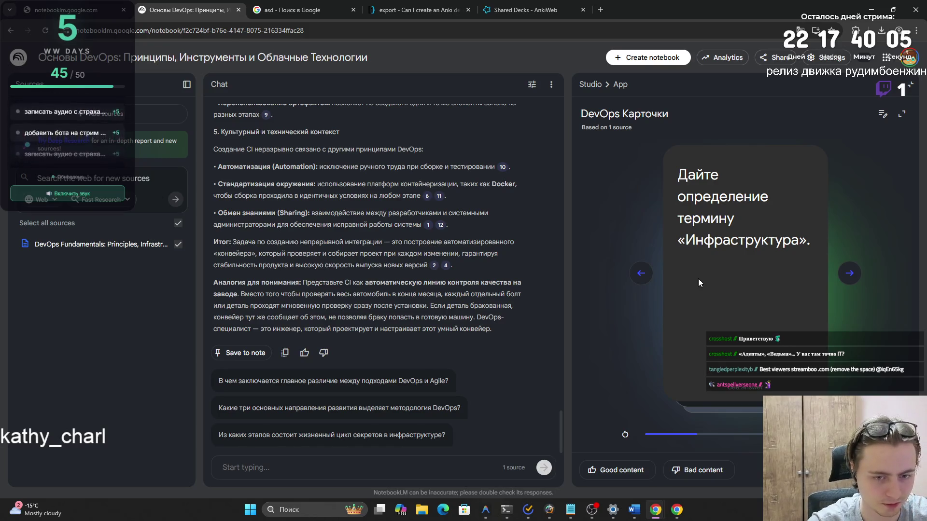
left_click(683, 274)
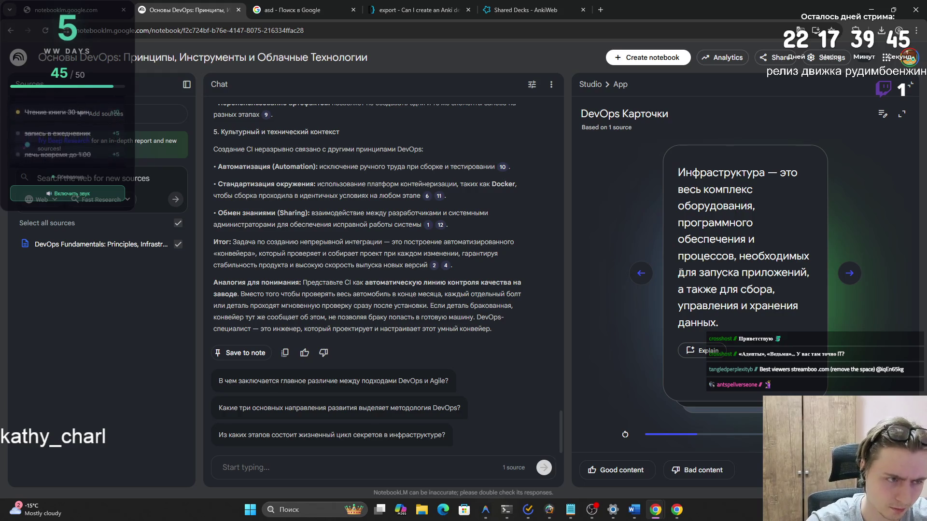
left_click(681, 273)
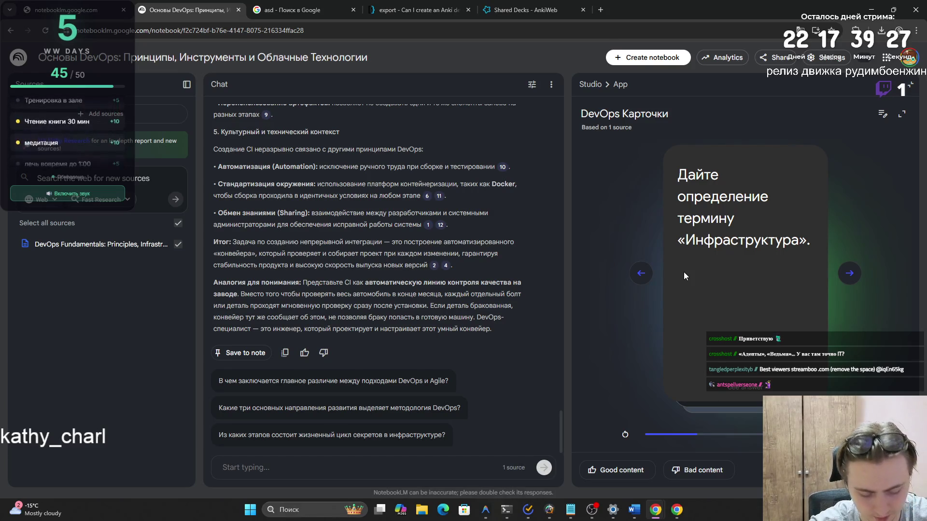
left_click(687, 327)
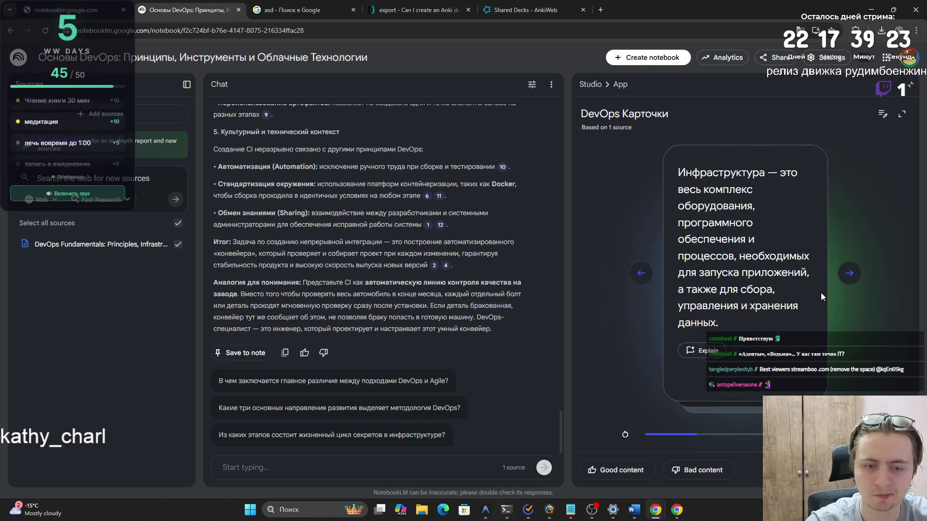
left_click(849, 273)
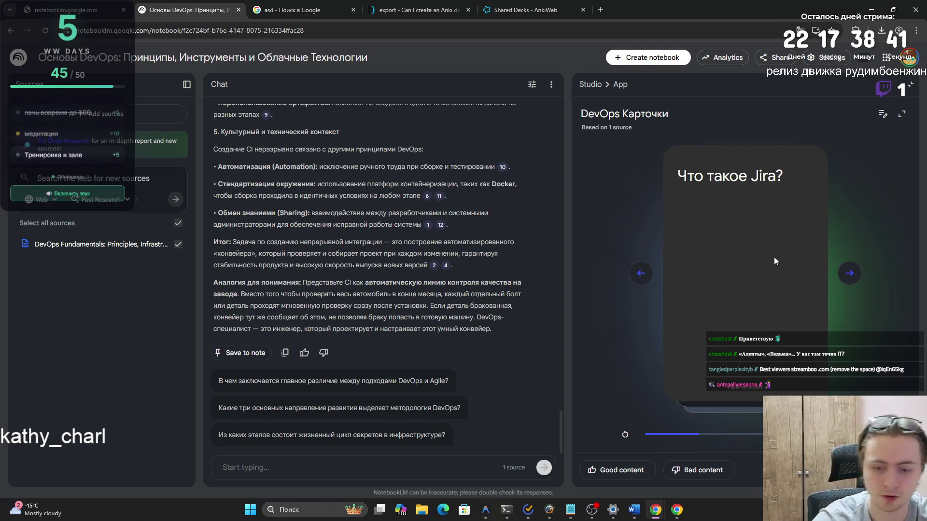
left_click(770, 257)
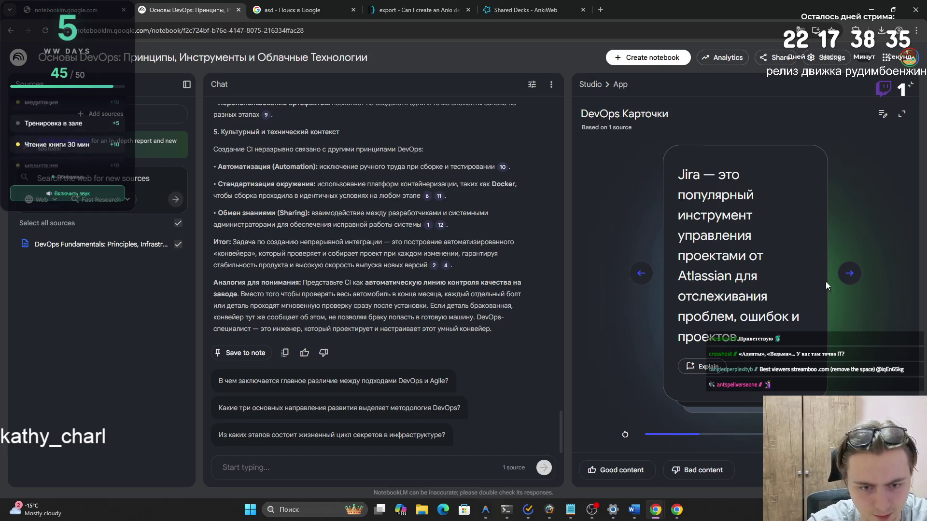
- Advance to the Zoom card and reveal its answer, then reveal the Git definition
left_click(848, 275)
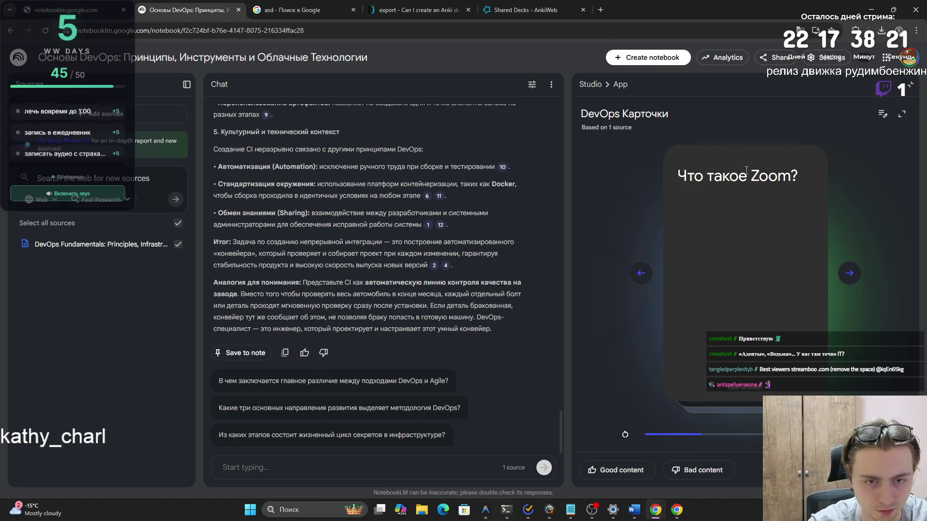
left_click(763, 167)
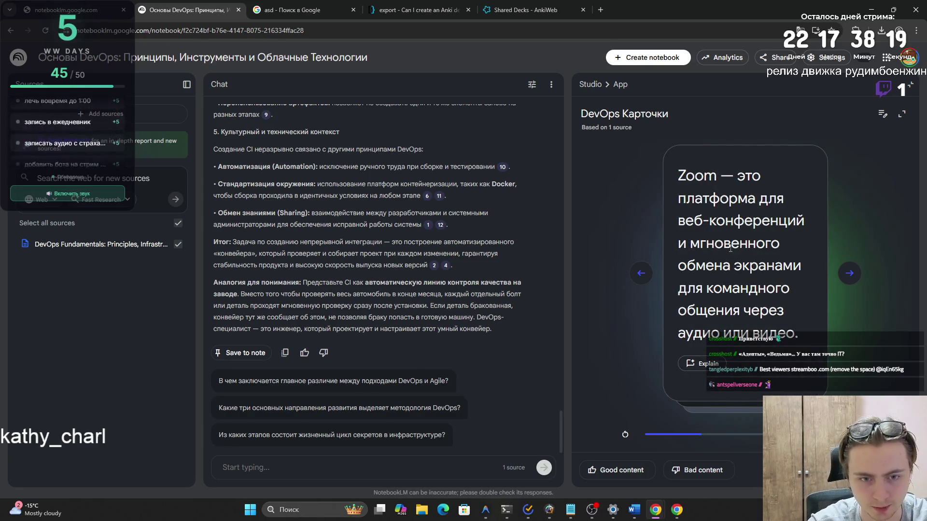
left_click(850, 273)
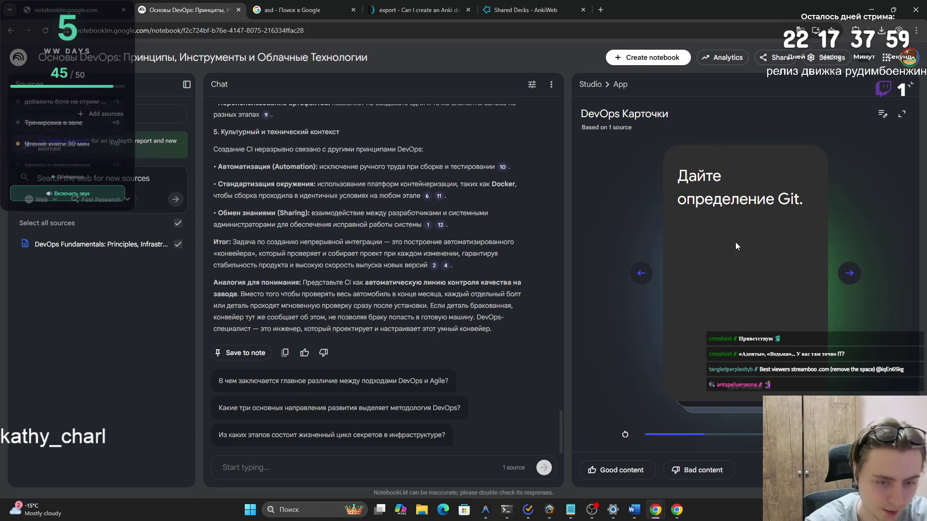
left_click(736, 243)
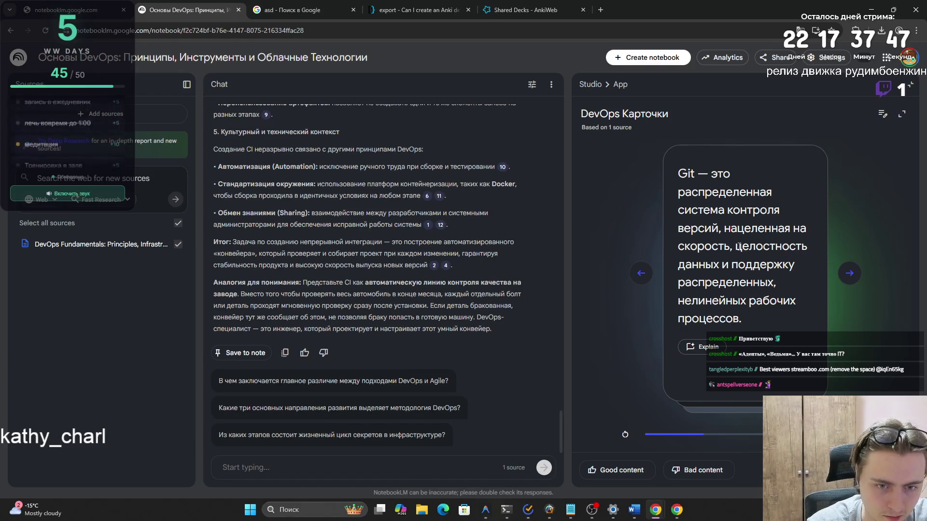
- Advance past the Git card and reveal how development and operations worked before DevOps
left_click(843, 273)
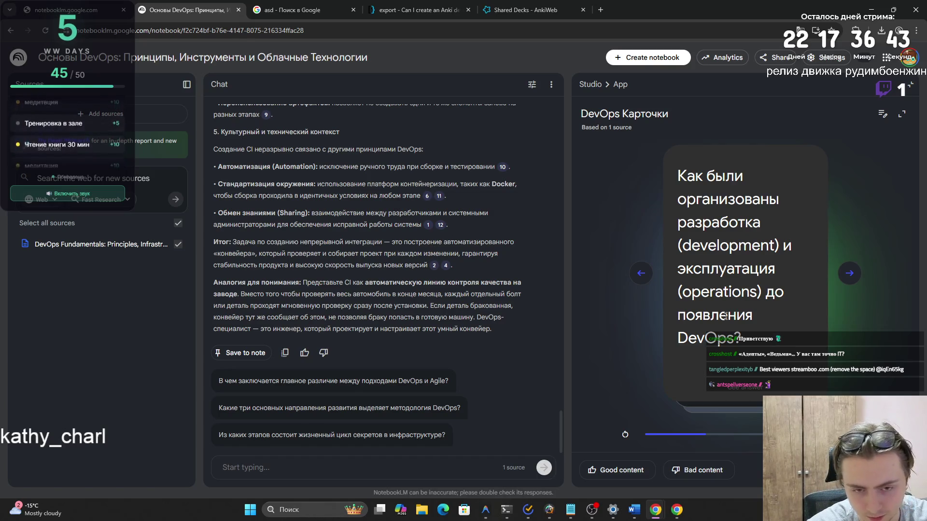
left_click(726, 317)
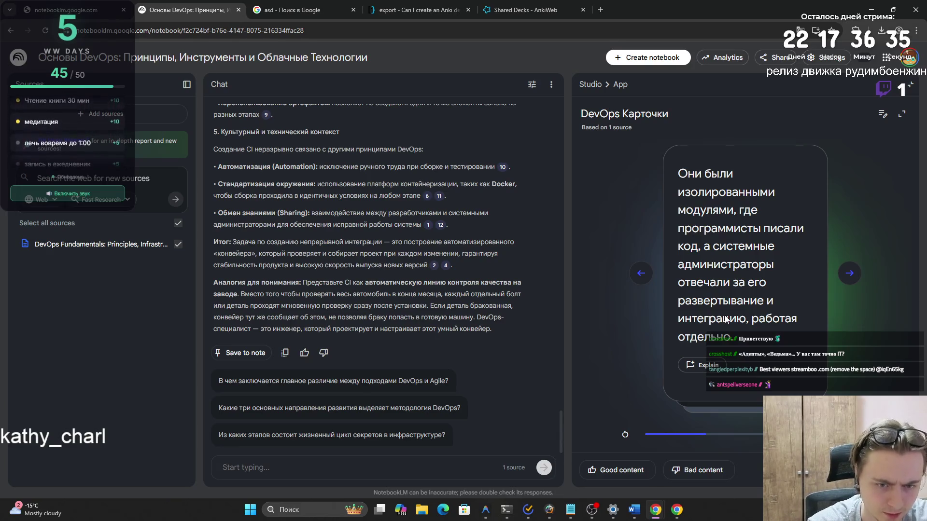
- Advance to the Waterfall card and reveal its sequential-stages answer
left_click(849, 274)
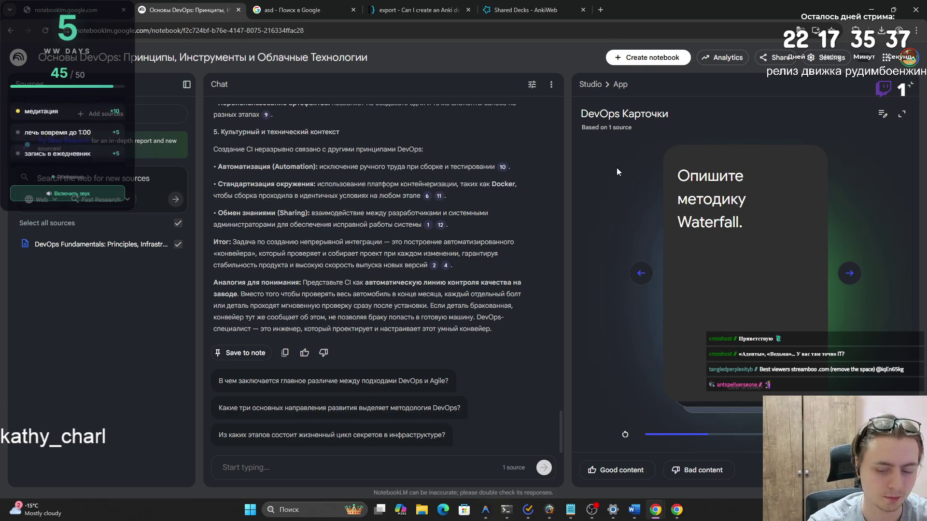
left_click(734, 251)
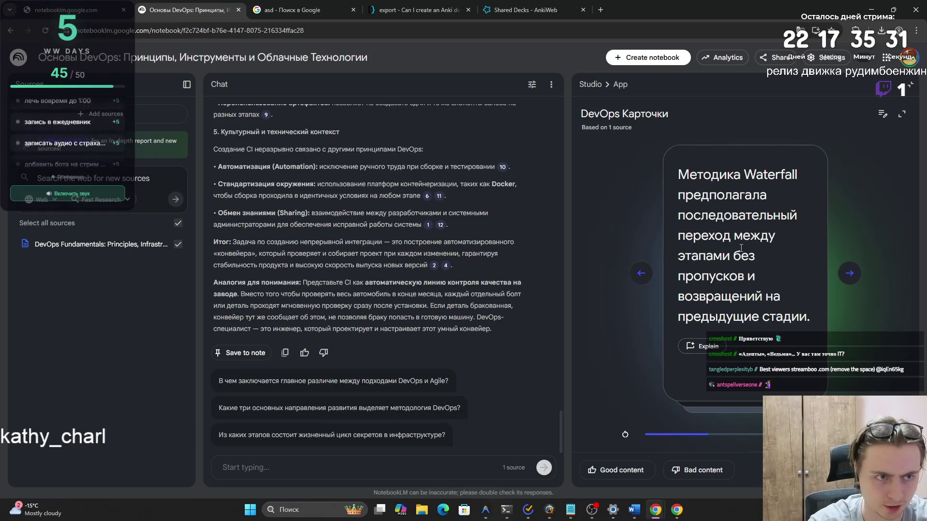
- Advance to the card asking what frequent changes in Agile can lead to
left_click(848, 276)
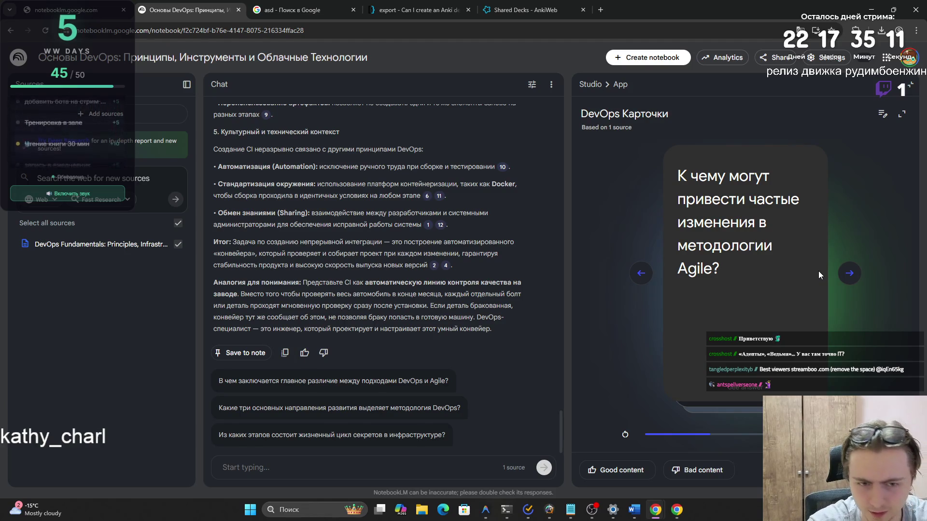
- Review the frequent-Agile-changes answer, then reveal the main idea of DevOps culture
left_click(806, 268)
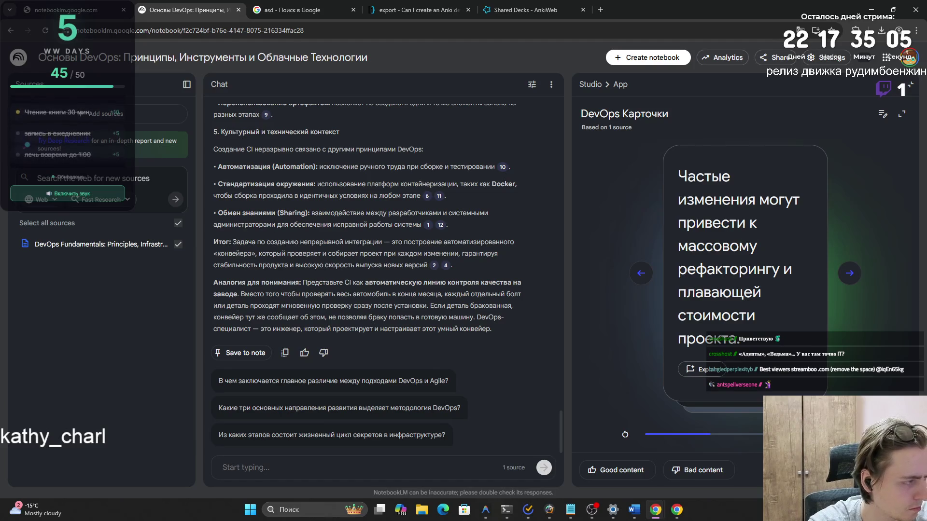
left_click(732, 256)
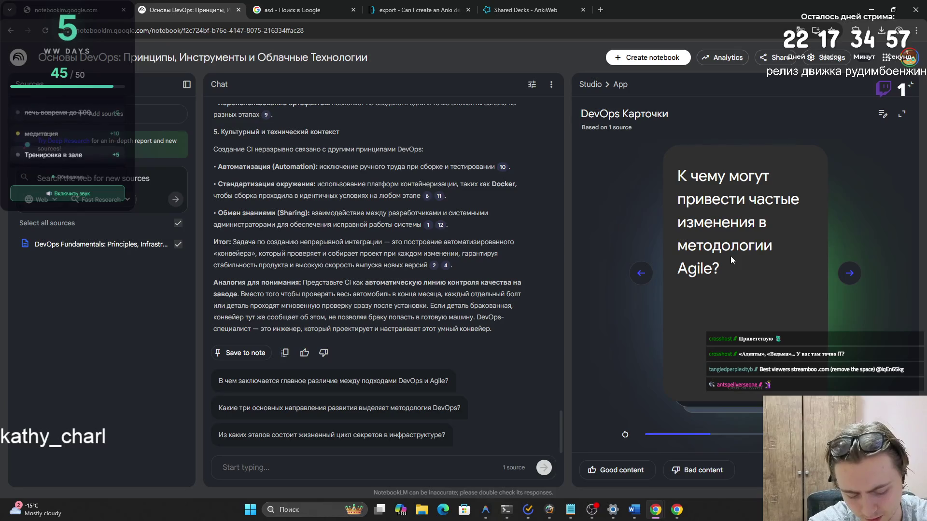
left_click(746, 278)
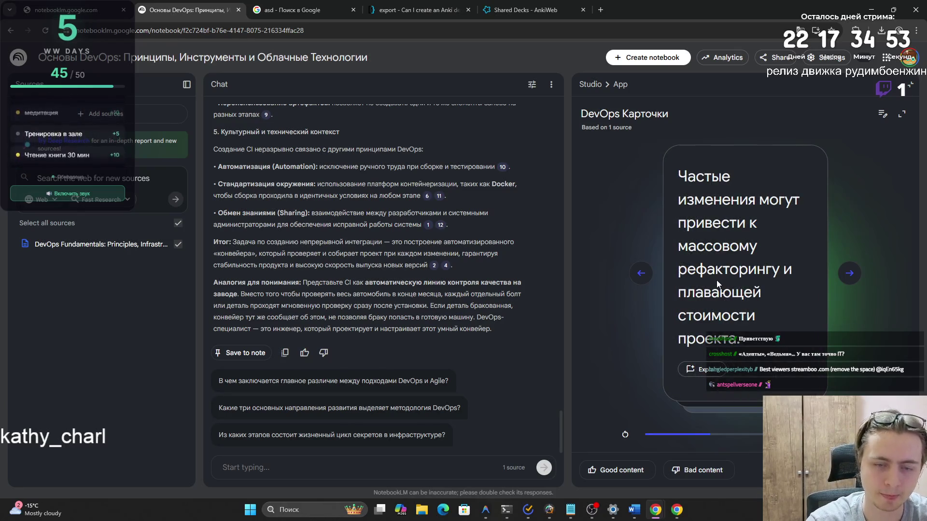
left_click(849, 273)
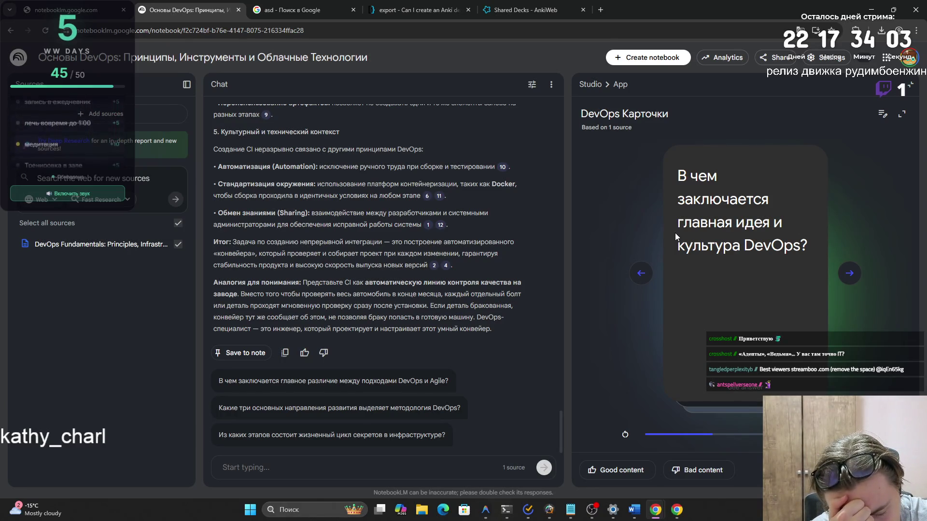
left_click(674, 232)
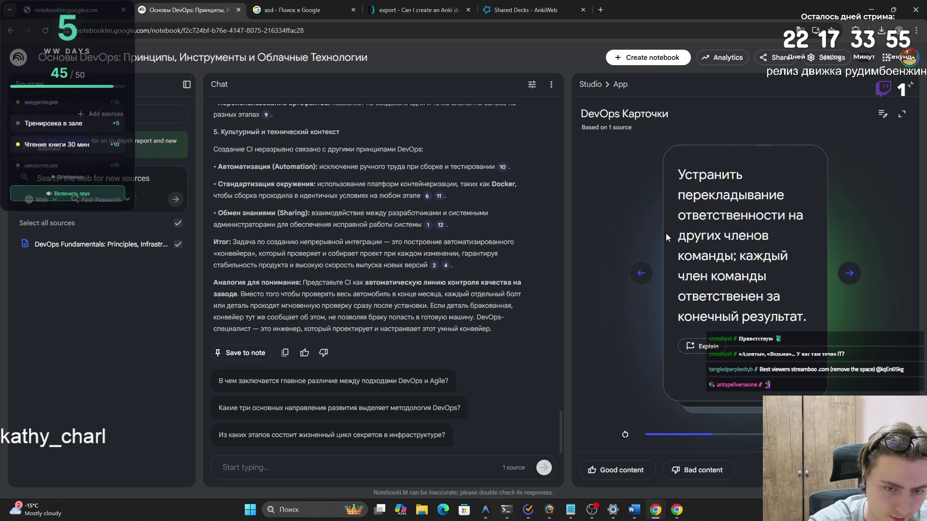
- Review the DevOps three-directions answer, advance to the CAMS card, and close leftover tabs
left_click(850, 274)
right_click(714, 205)
left_click(646, 196)
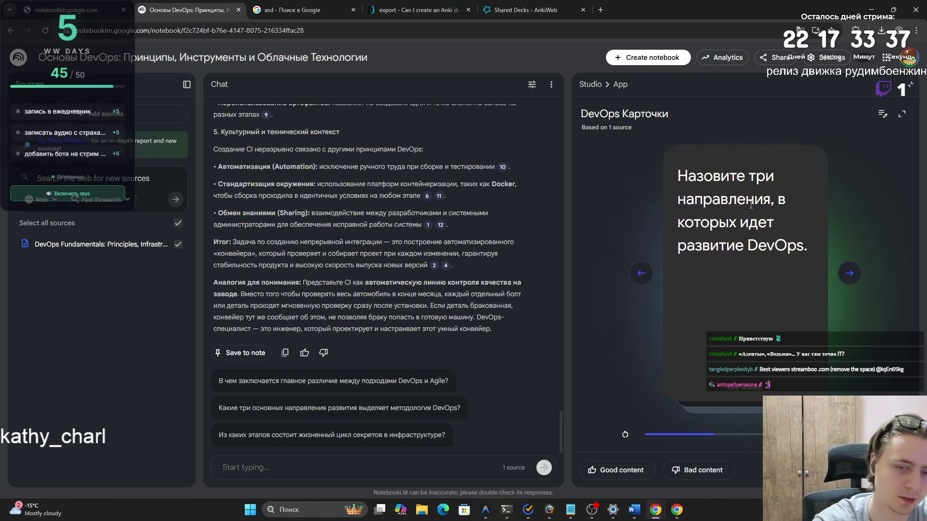
left_click(751, 205)
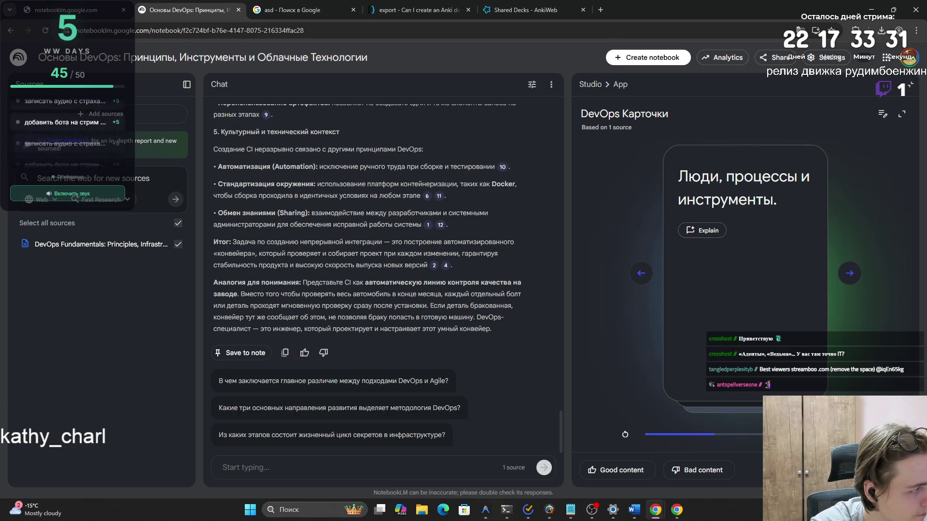
left_click(713, 277)
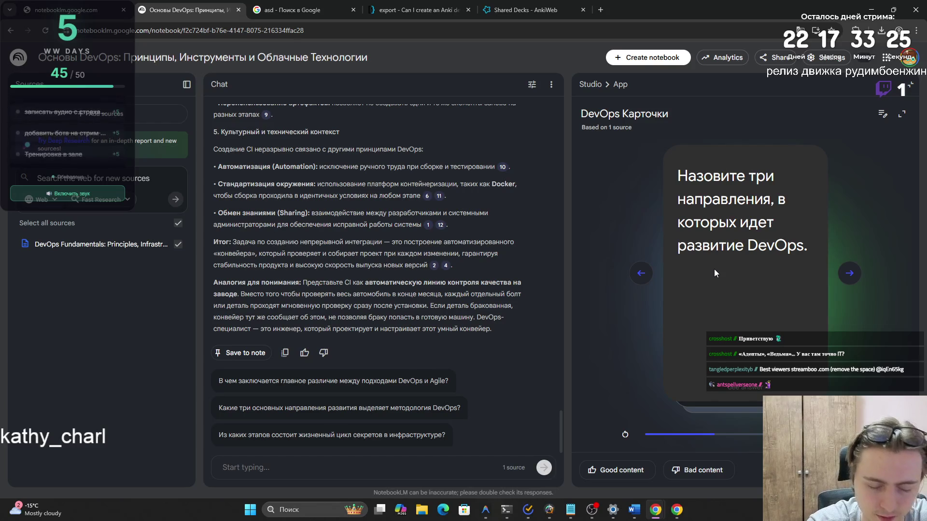
left_click(712, 270)
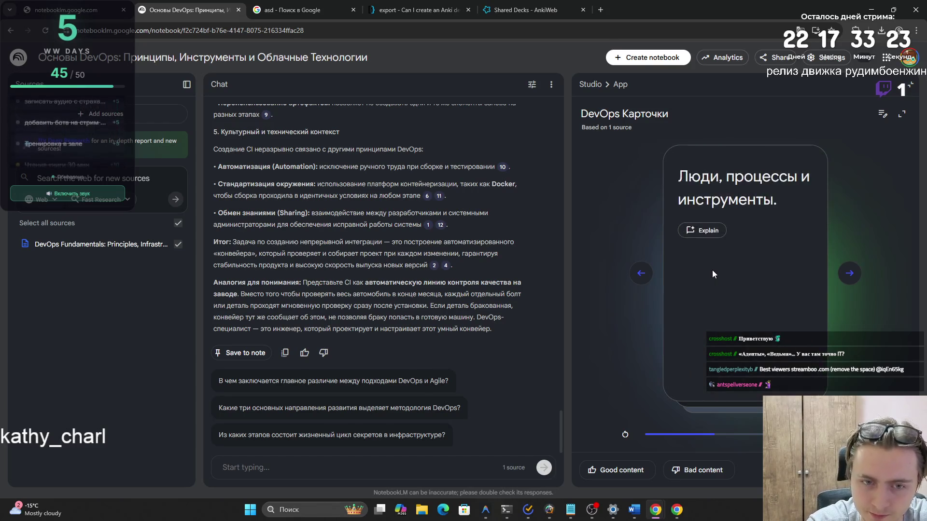
left_click(711, 270)
left_click(849, 274)
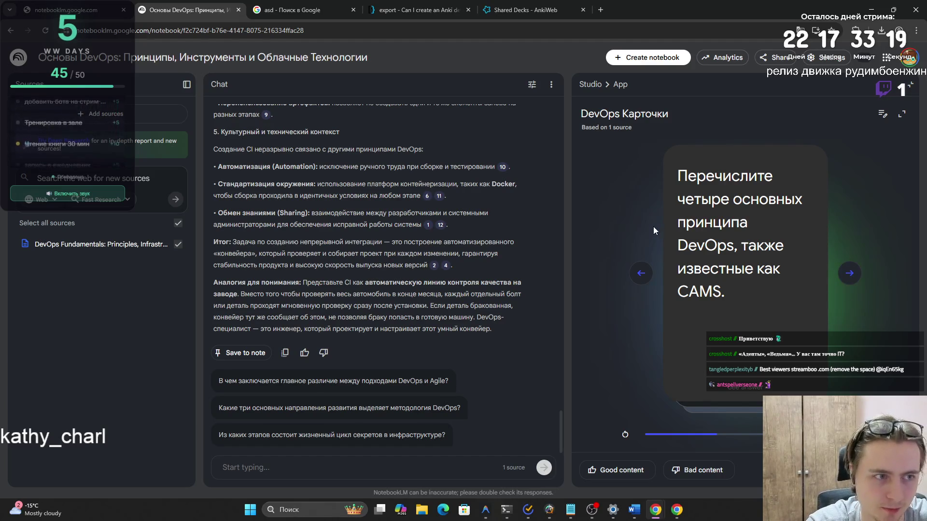
left_click(463, 13)
left_click(462, 12)
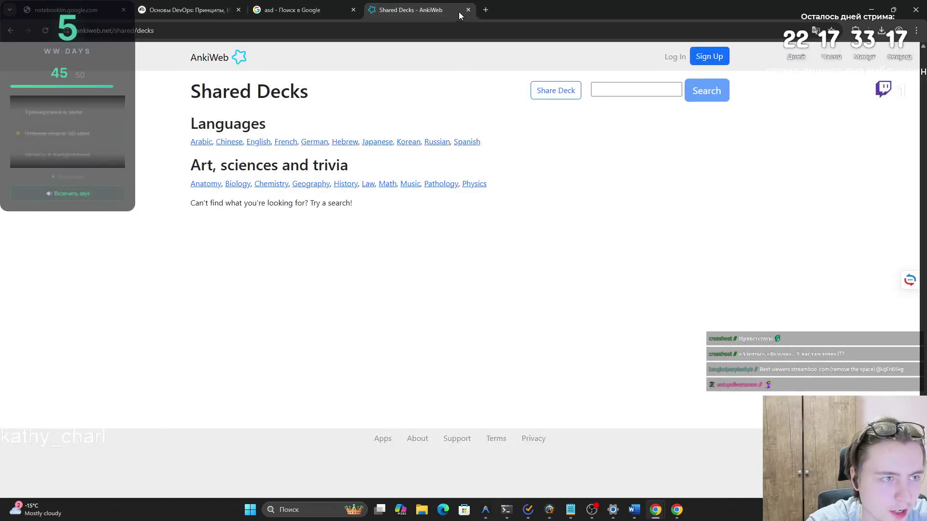
- Close three leftover tabs, including Google search, and switch back to the DevOps NotebookLM tab
key("ctrl+w")
left_click(353, 9)
left_click(102, 5)
left_click(184, 9)
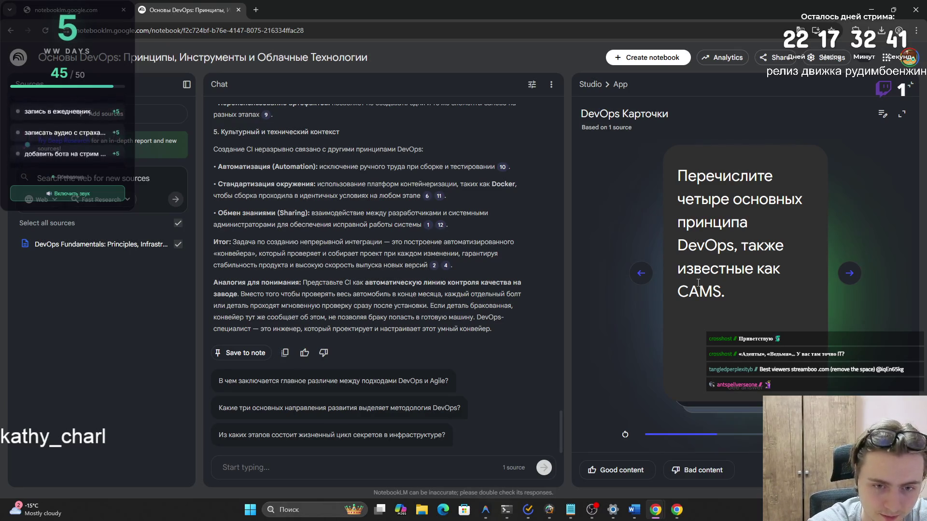
- Flip the CAMS card to show culture, automation, measurement and sharing
left_click(705, 279)
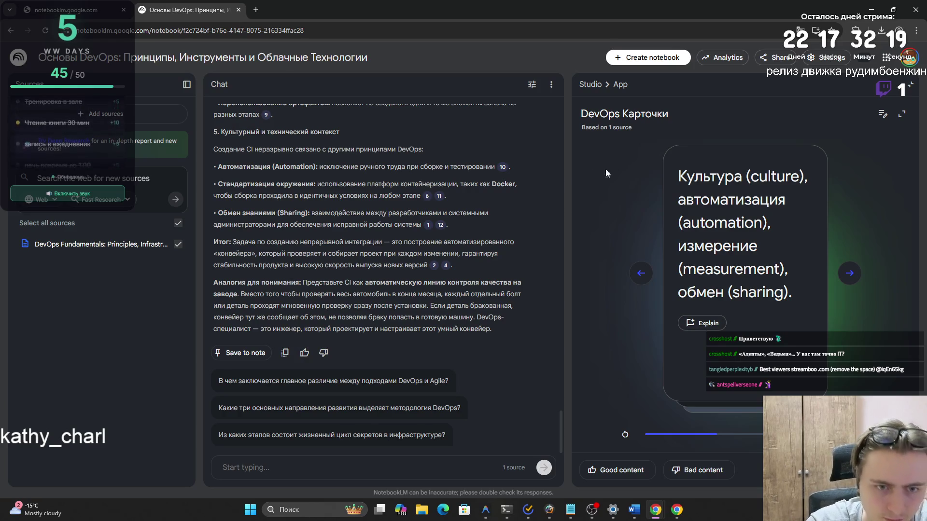
left_click(671, 210)
left_click_drag(695, 186, 747, 293)
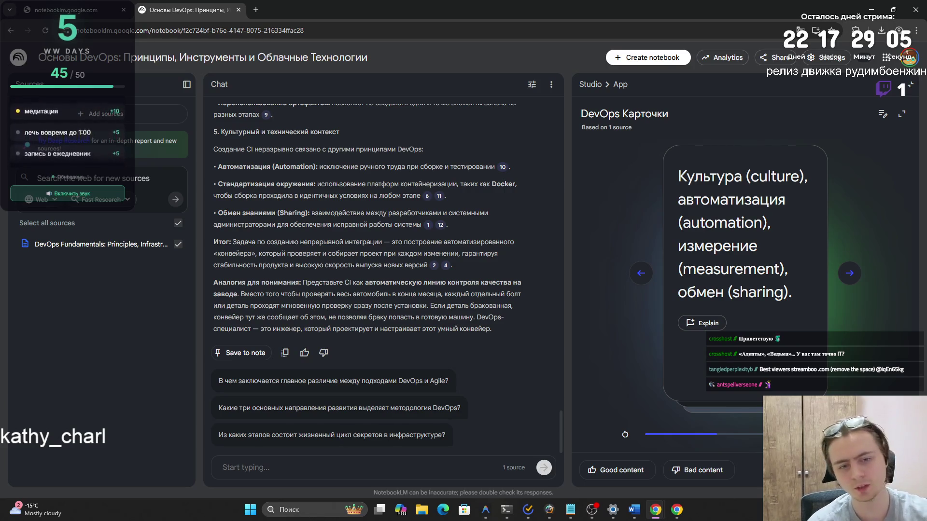
- Flip the CAMS card back to its question on the four main DevOps principles
left_click(734, 230)
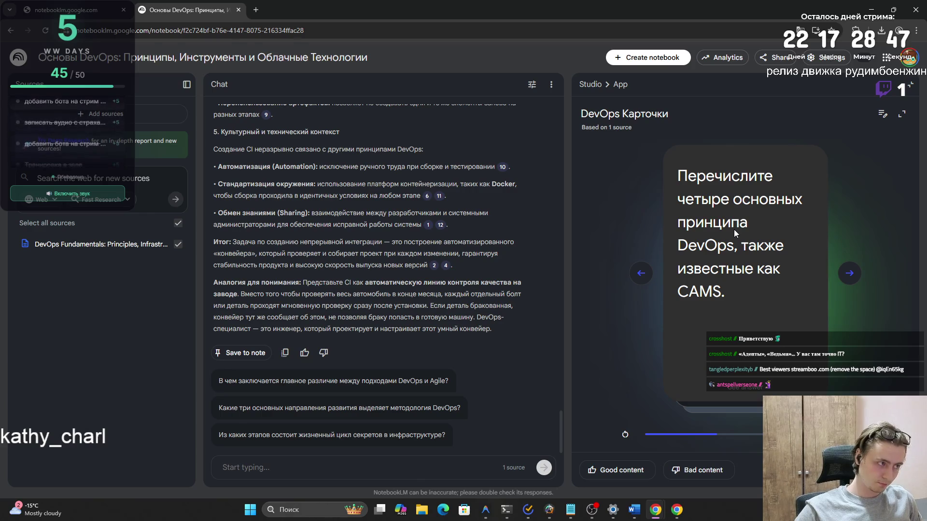
- Show the CAMS answer once more, then advance to the Agile vs DevOps delivery card
left_click(734, 230)
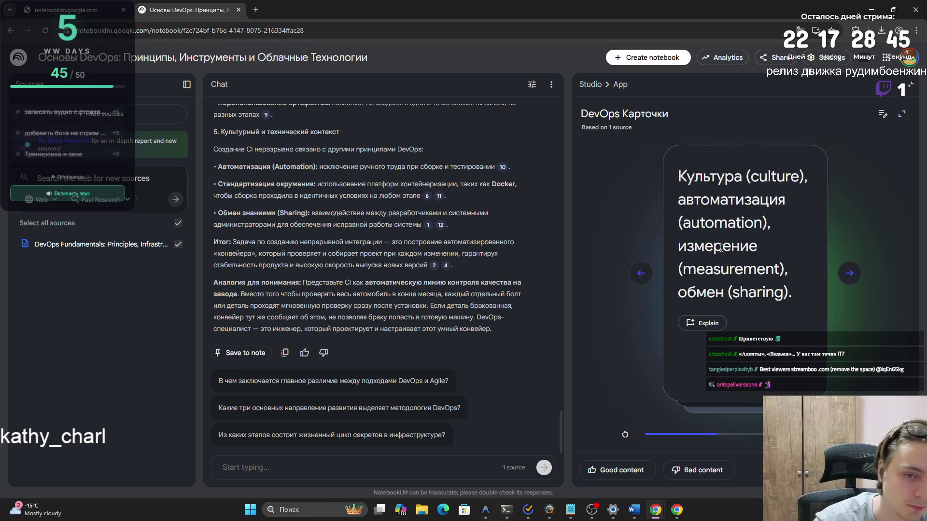
left_click(850, 272)
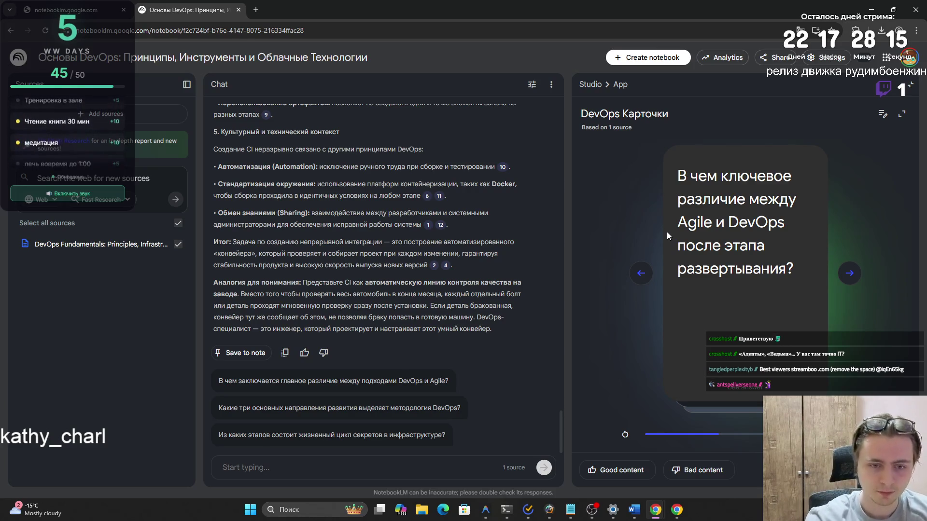
- Reveal the answers to the Agile vs DevOps delivery and process-responsibility cards
left_click(702, 228)
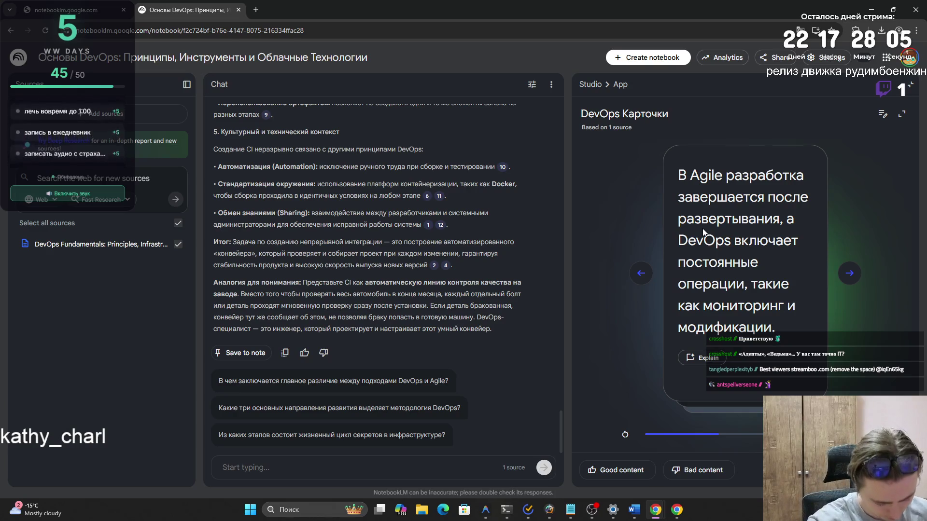
left_click(802, 268)
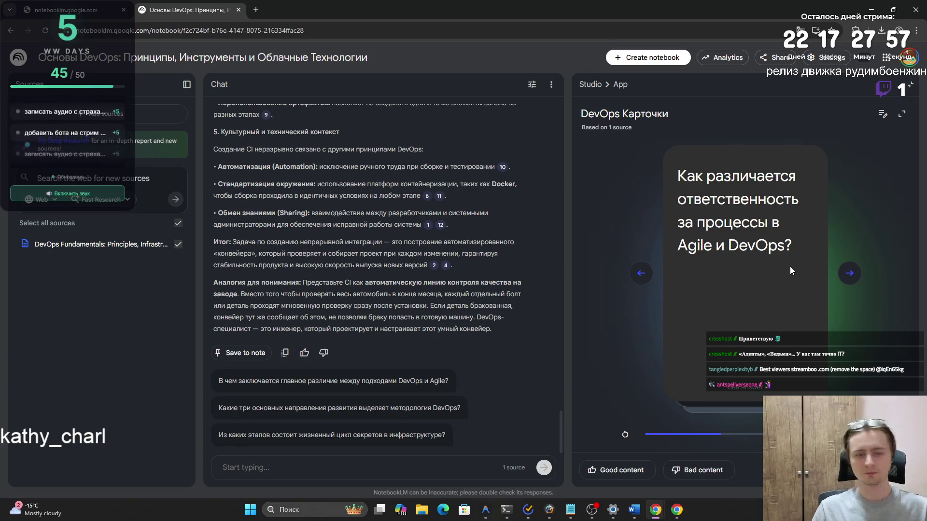
left_click(792, 280)
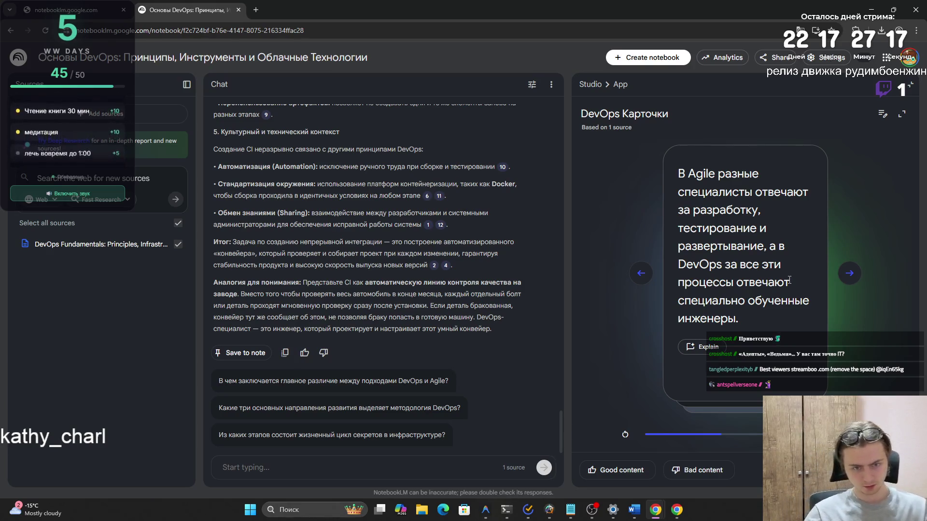
- Advance to the next flashcard, peek at its answer, and flip back to the question
left_click(842, 280)
left_click_drag(677, 175, 736, 204)
left_click(735, 204)
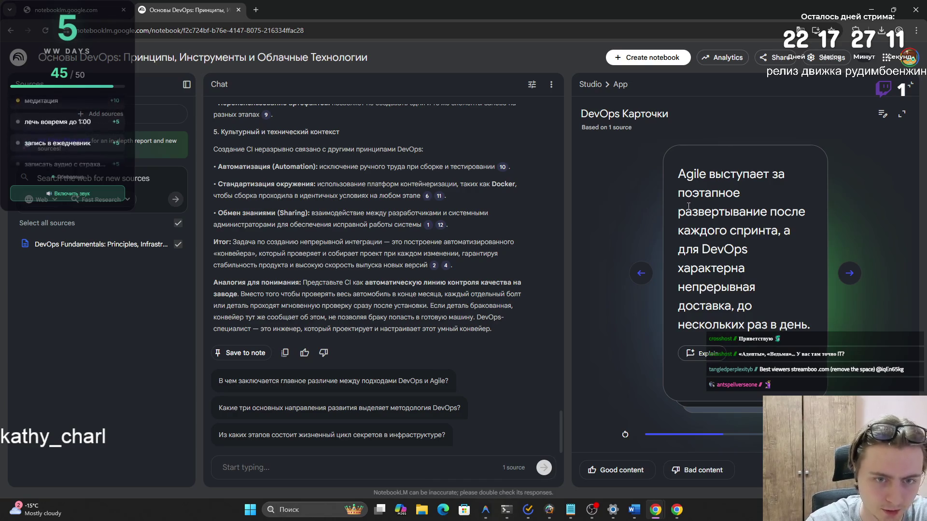
left_click(683, 277)
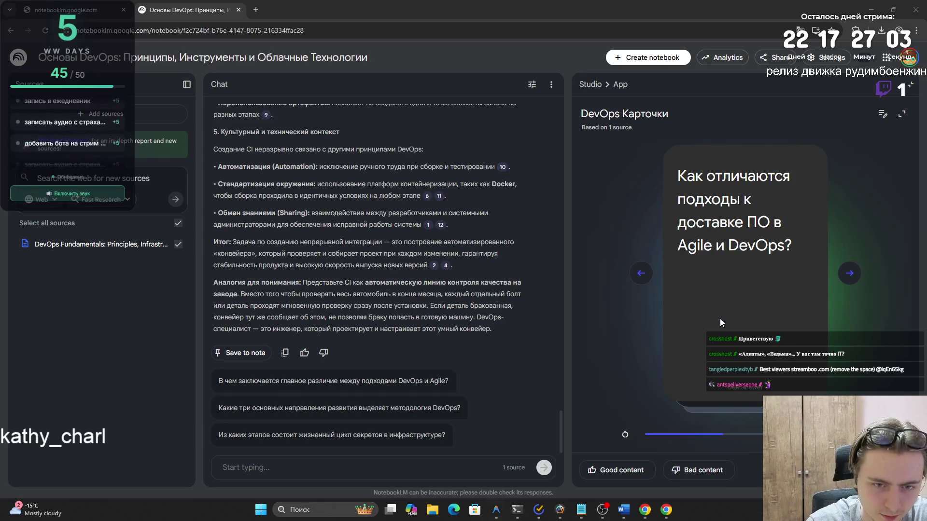
- Reveal the delivery card's answer, then move to the first DevOps lifecycle stage question
left_click(650, 336)
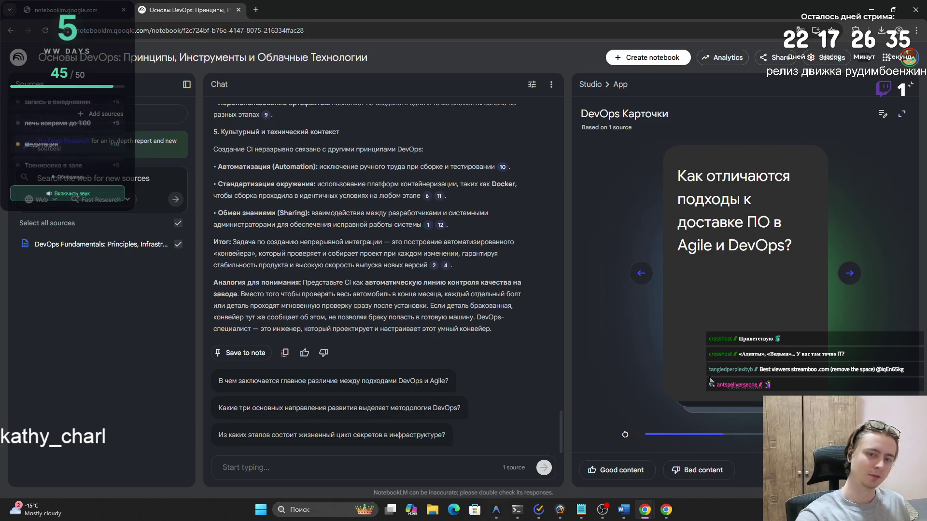
left_click(721, 375)
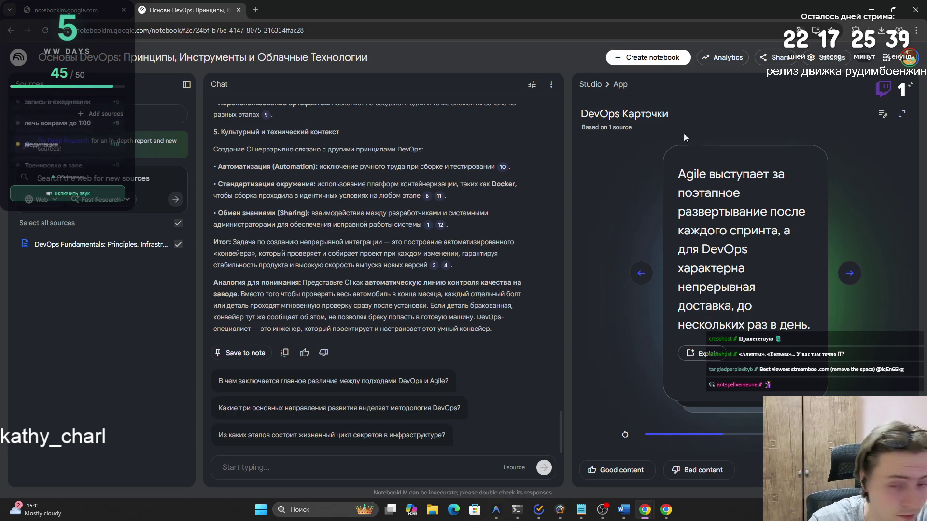
left_click(853, 271)
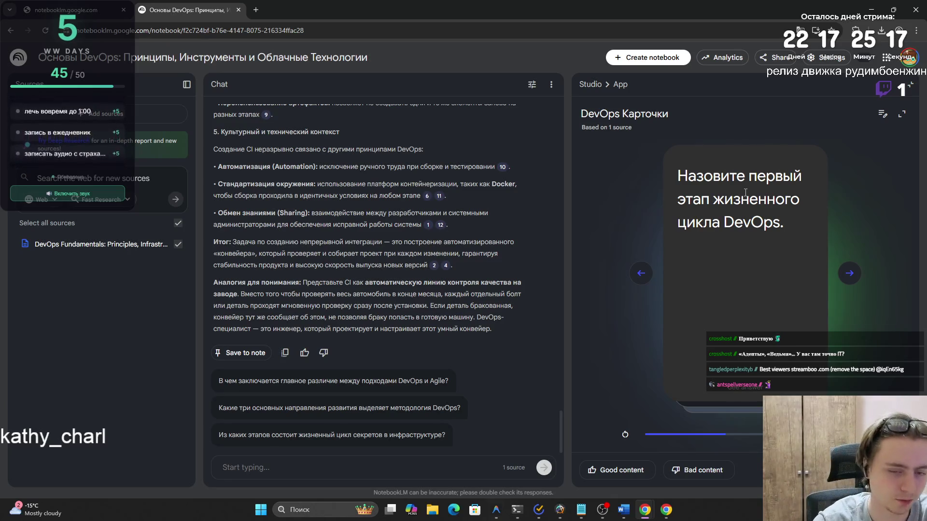
- Reveal the first-stage answer «Непрерывное развитие.» and start a new browser tab
left_click(748, 194)
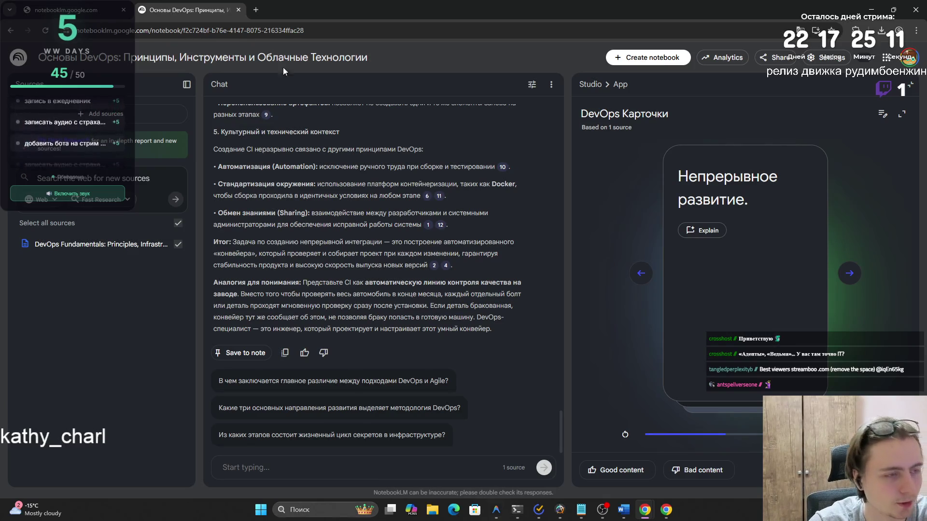
left_click(255, 9)
- Search Google for 'devops цикл' and preview the Хабр lifecycle diagram in image results
type("devops")
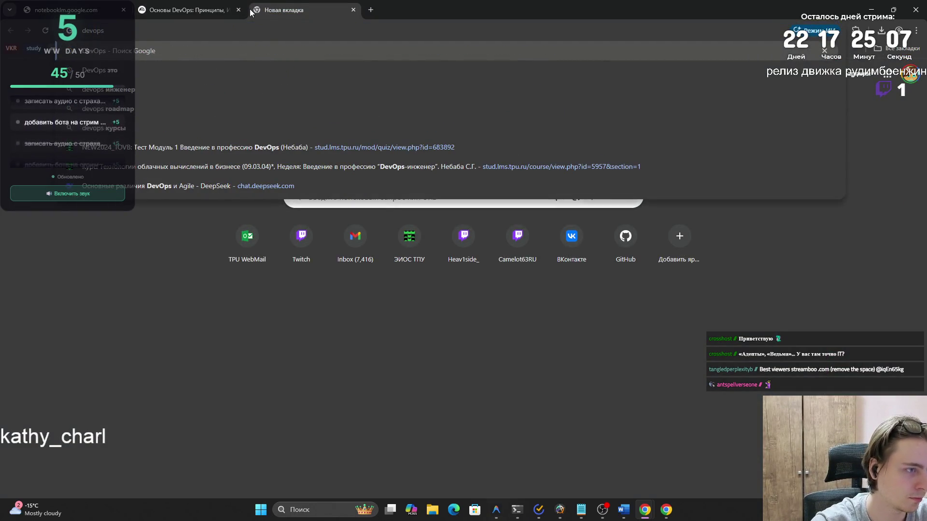
type(" й")
key("BackSpace")
type("цикл")
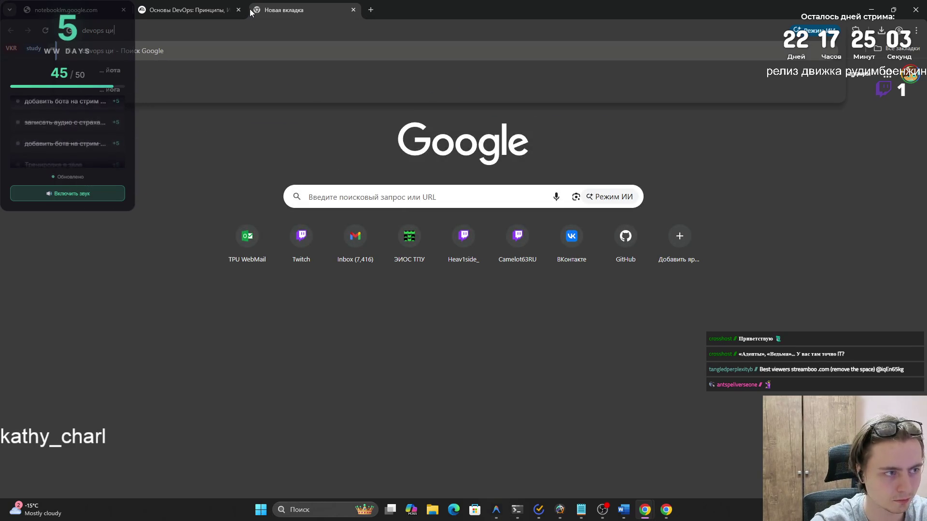
key("Return")
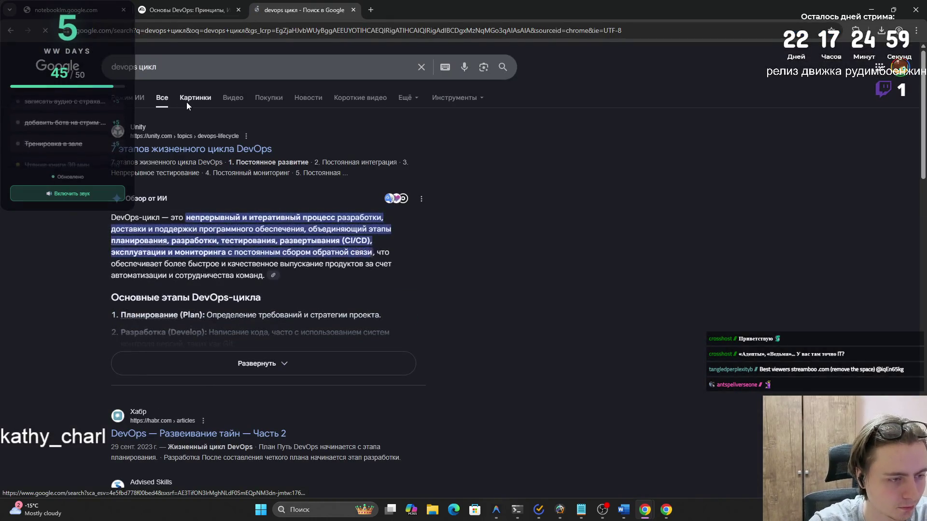
left_click(188, 103)
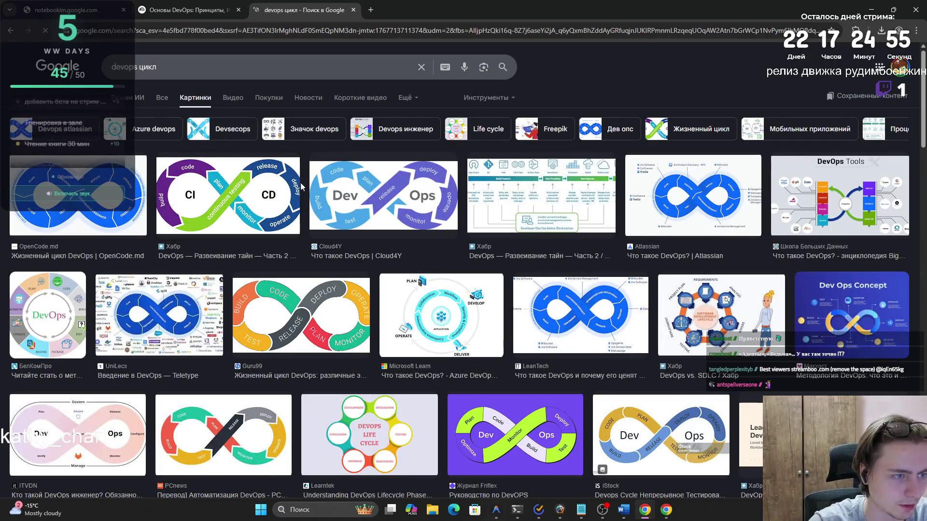
left_click(576, 194)
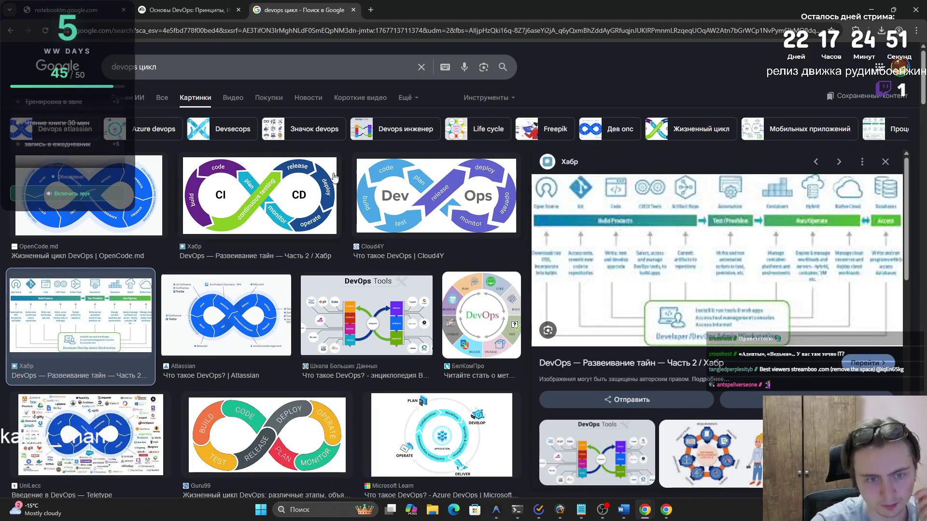
left_click(161, 99)
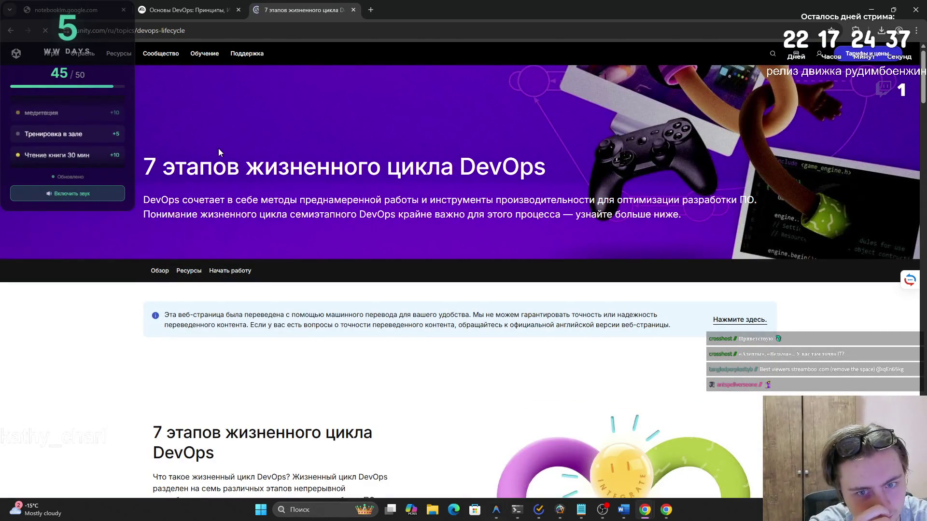
- Skim the Unity «7 этапов жизненного цикла DevOps» article, then return to NotebookLM
scroll(218, 153, "down", 9)
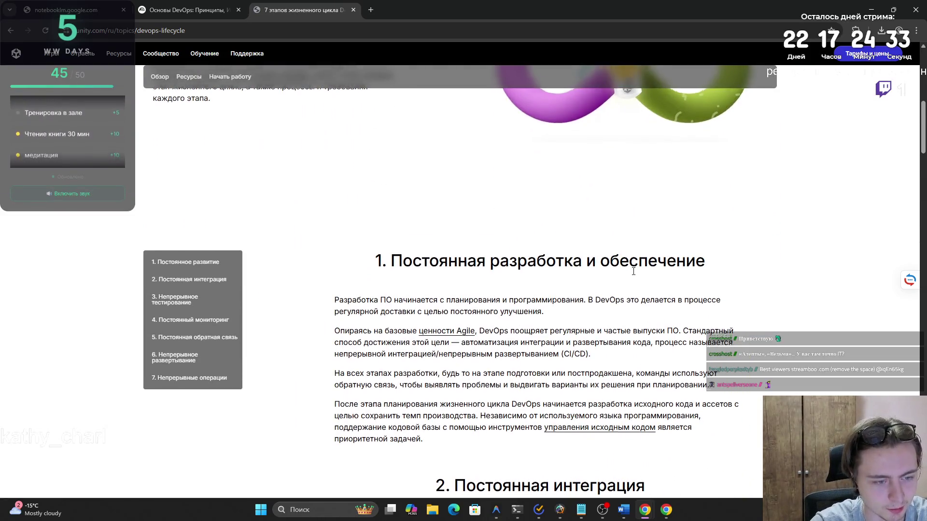
scroll(627, 266, "down", 3)
scroll(623, 265, "down", 11)
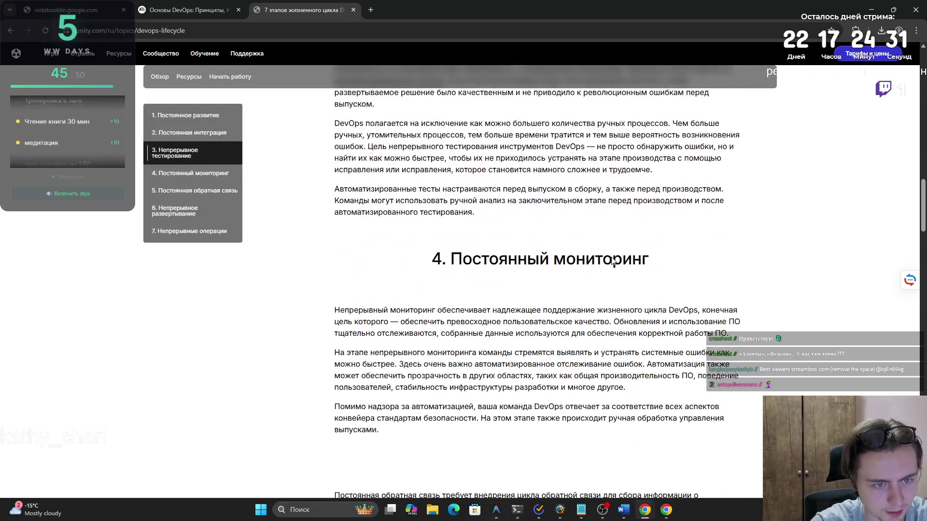
scroll(611, 261, "down", 10)
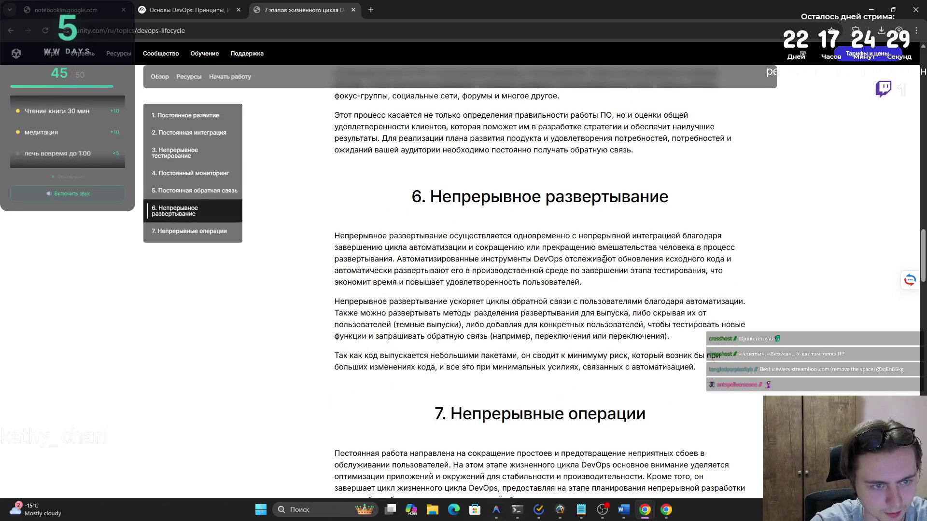
scroll(603, 258, "down", 3)
mouse_move(462, 269)
left_mouse_down()
mouse_move(611, 267)
mouse_move(646, 290)
left_mouse_up()
left_click(646, 290)
scroll(613, 285, "down", 7)
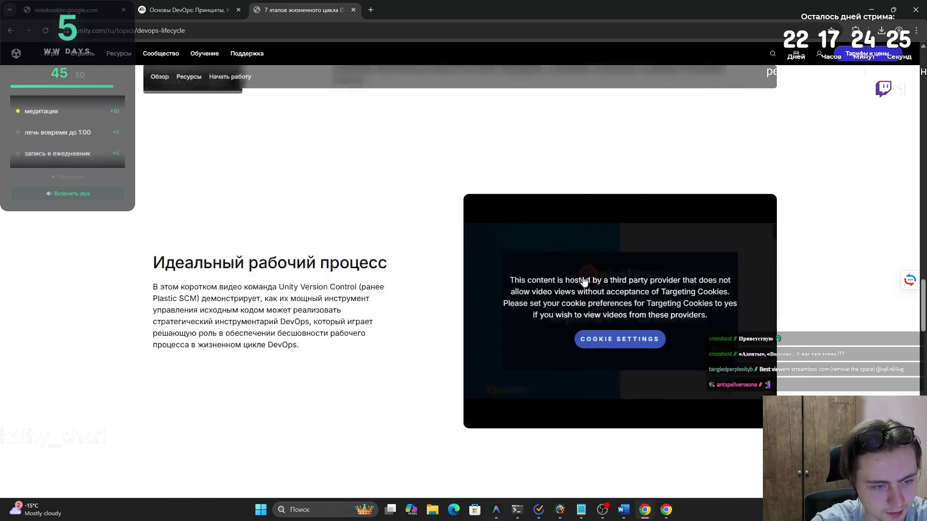
scroll(583, 279, "down", 5)
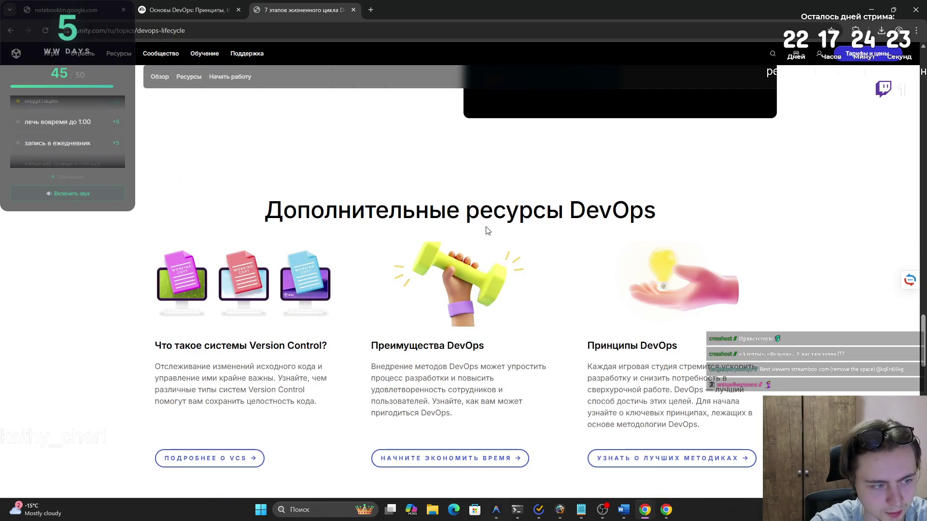
scroll(476, 212, "up", 6)
scroll(476, 213, "up", 20)
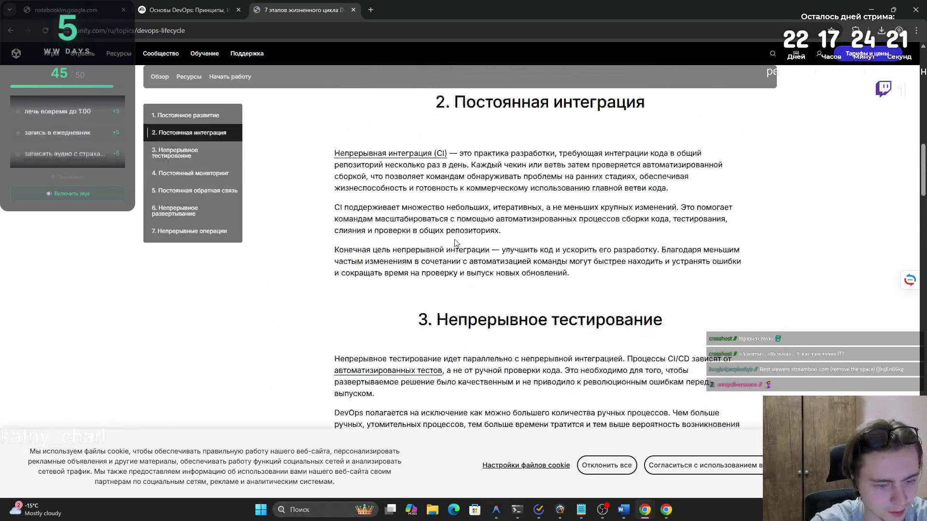
key("ctrl+Tab")
key("ctrl+Tab")
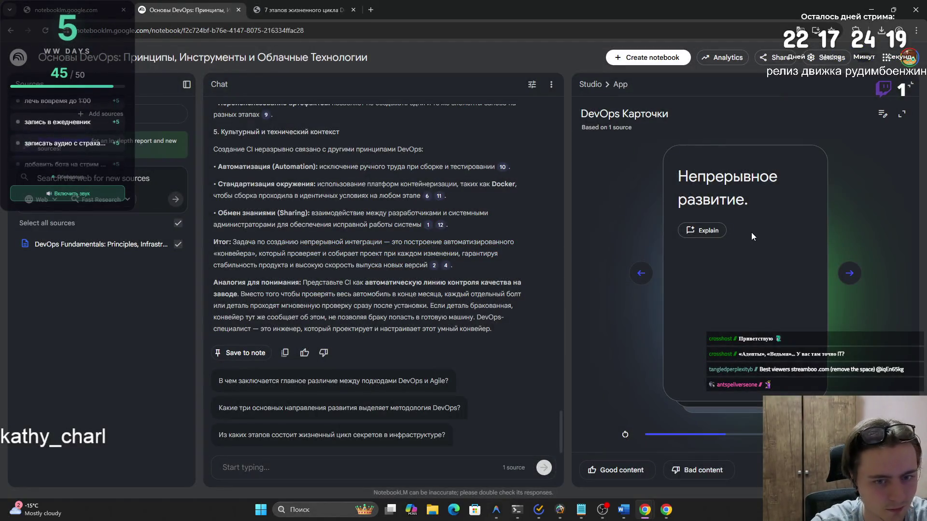
- Show the «Непрерывное развитие.» answer and send the card to chat via Explain
left_click(749, 232)
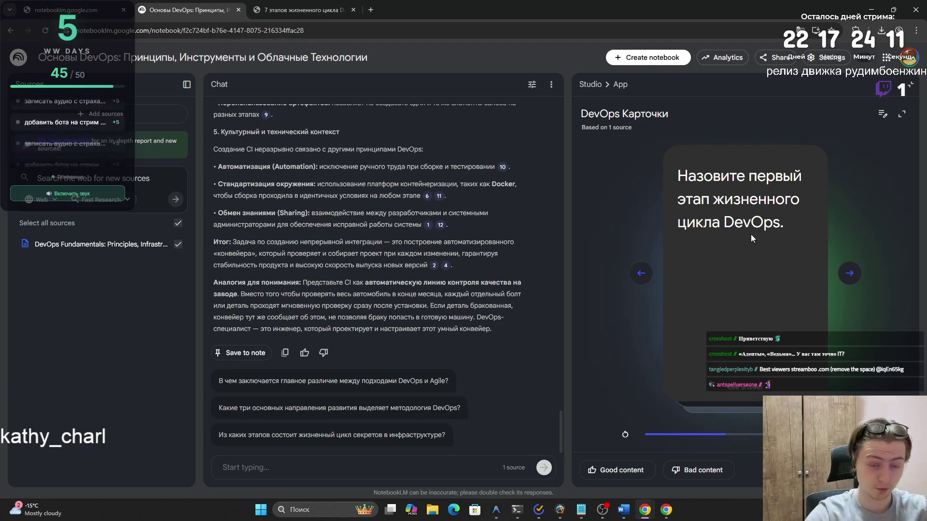
left_click(752, 233)
left_click(689, 231)
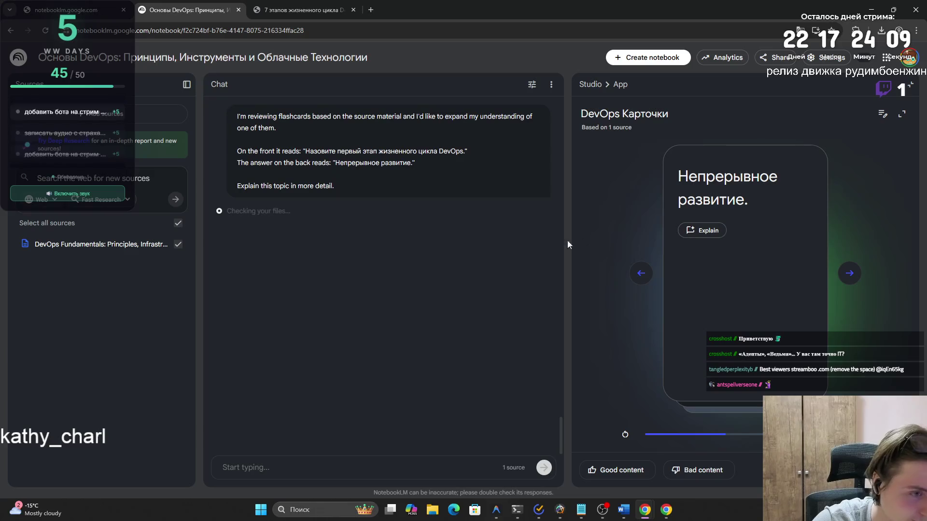
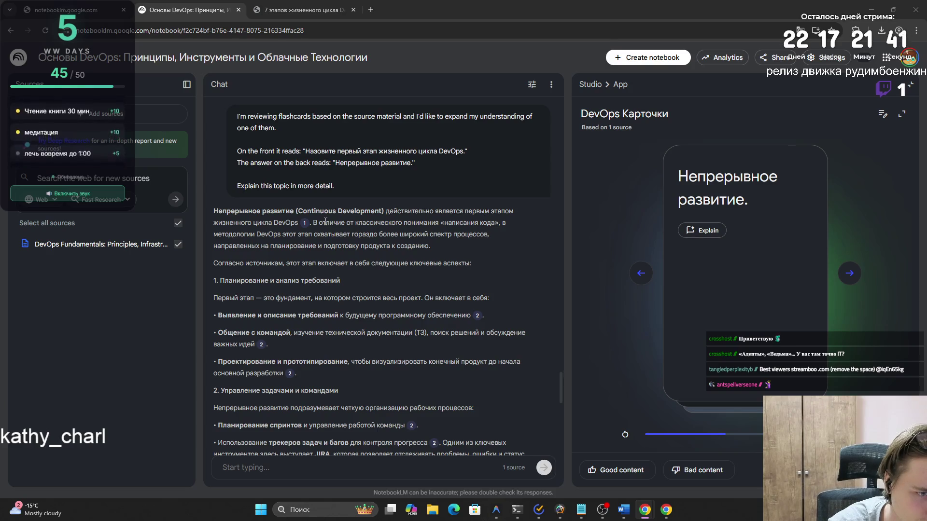
- Finish the continuous-development explanation, advance to the second-and-third stages card, and open the lifecycle article
scroll(290, 241, "down", 1)
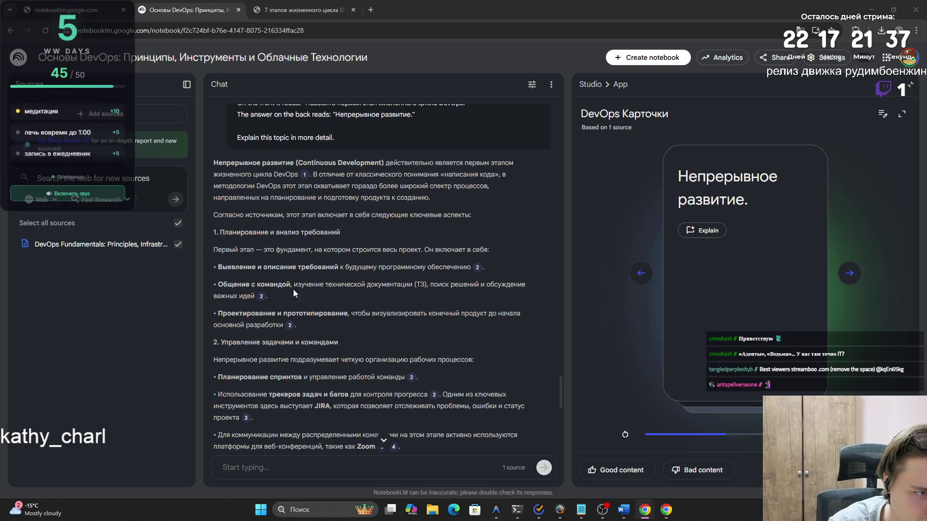
scroll(332, 366, "down", 4)
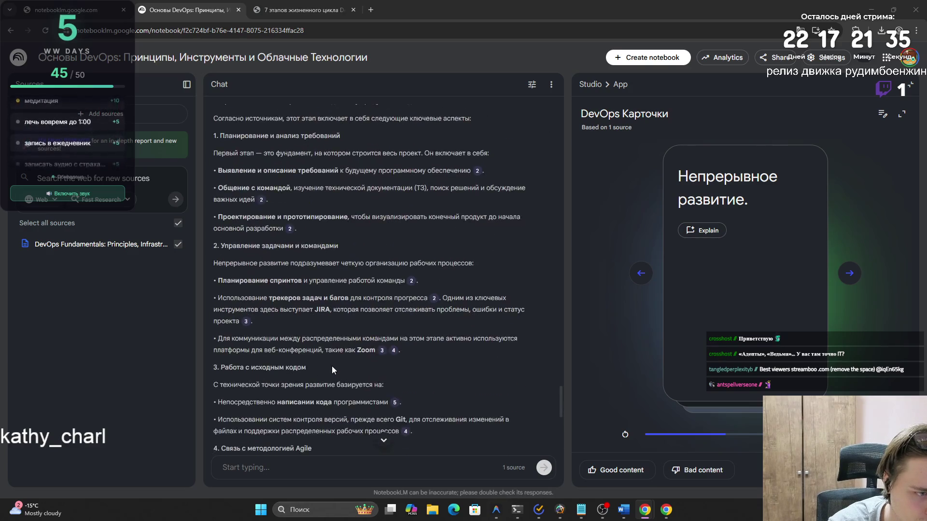
scroll(331, 367, "down", 2)
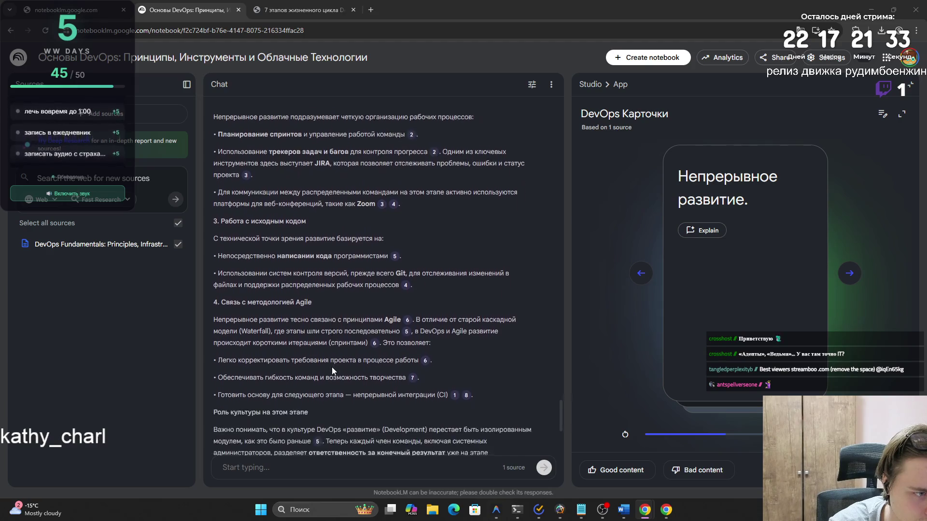
left_click(858, 274)
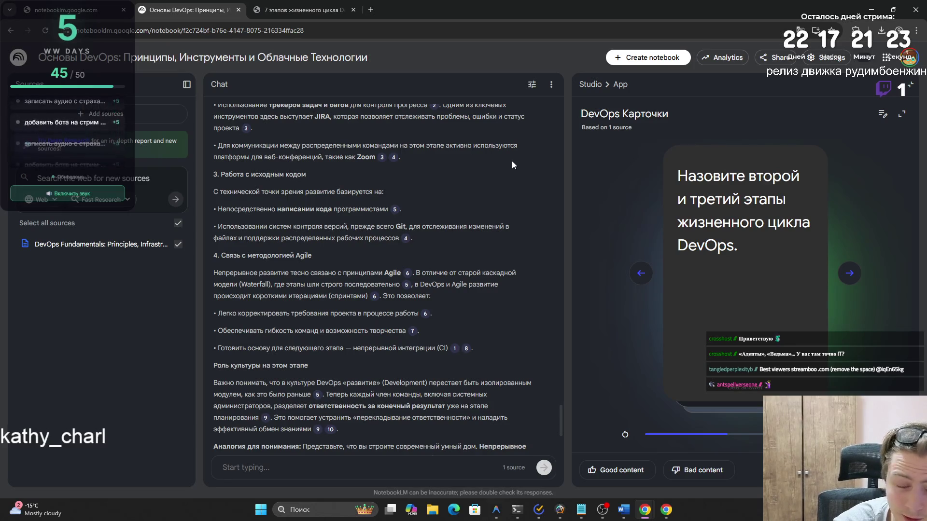
left_click(318, 4)
- Highlight the Постоянная интеграция (Continuous Integration) and testing passages in the 7-stages article
left_click_drag(452, 147, 650, 167)
scroll(650, 168, "down", 3)
left_click_drag(437, 223, 664, 226)
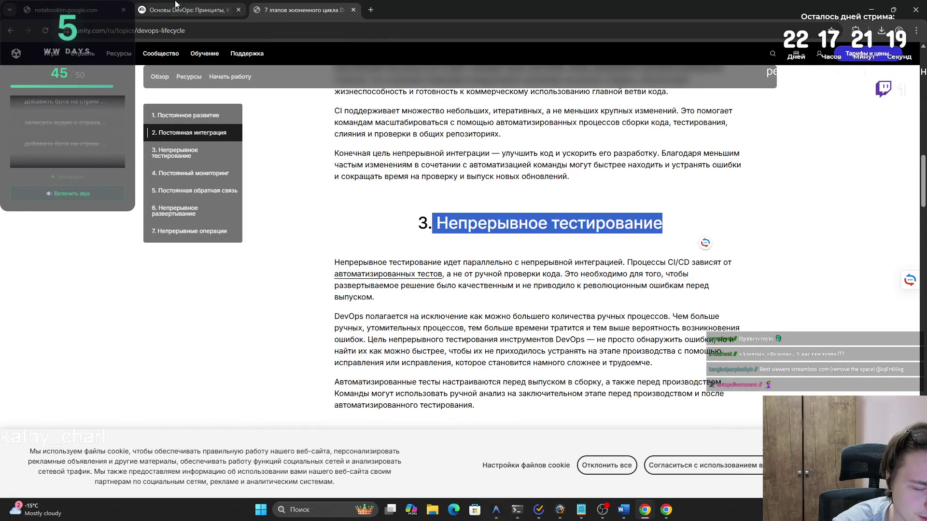
- Back in NotebookLM, reveal the second-and-third stages answer, have chat explain it, and advance
left_click(209, 15)
left_click(759, 221)
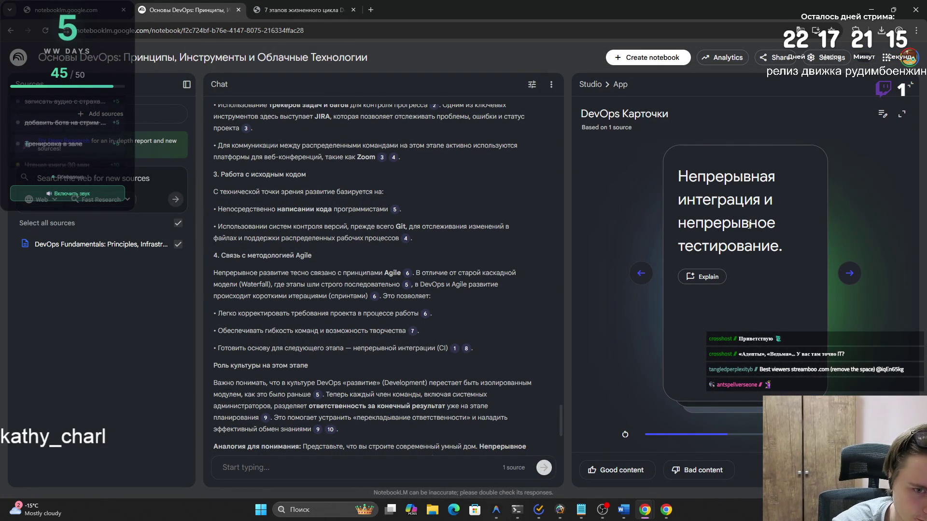
left_click(720, 277)
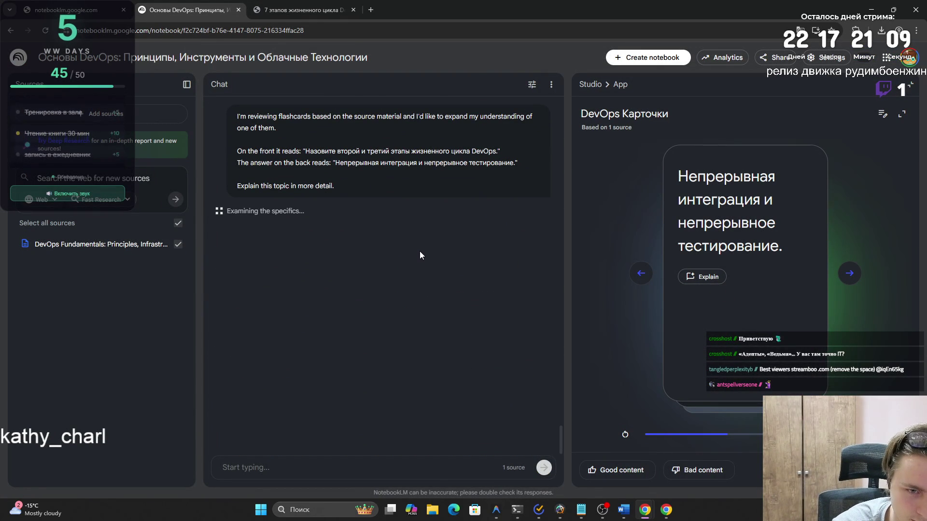
left_click(850, 273)
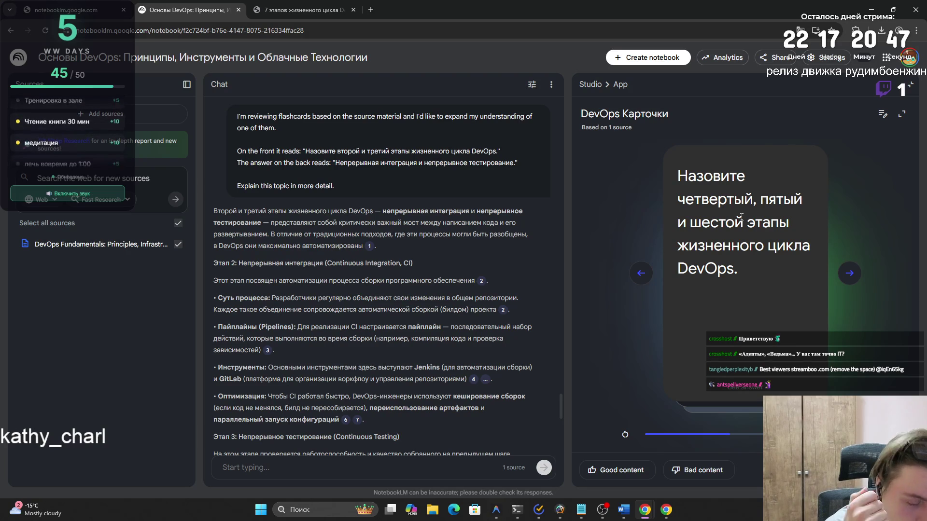
- Reveal the fourth-to-sixth stages answer, highlight 'непрерывный мониторинг', then advance to the foreign vendors card
left_click(741, 217)
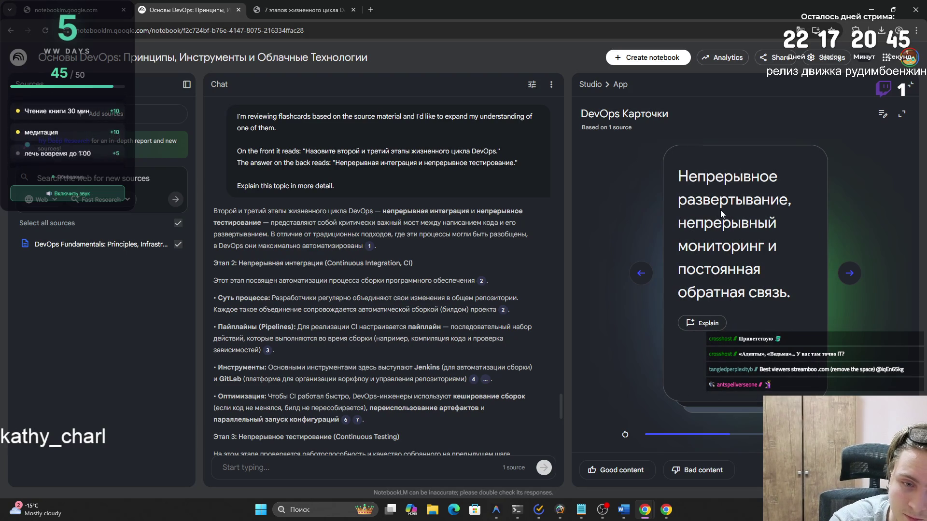
left_click_drag(685, 218, 763, 251)
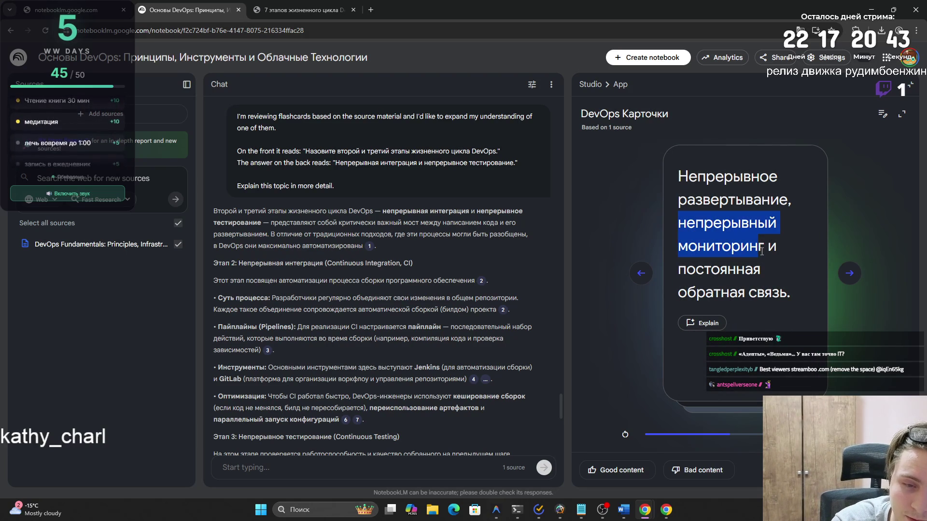
left_click(764, 250)
left_click(765, 249)
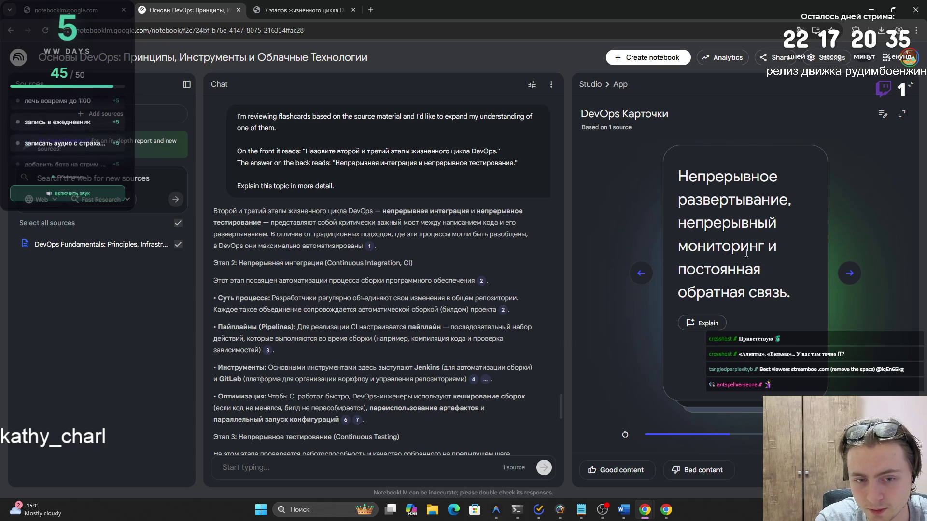
key("Right")
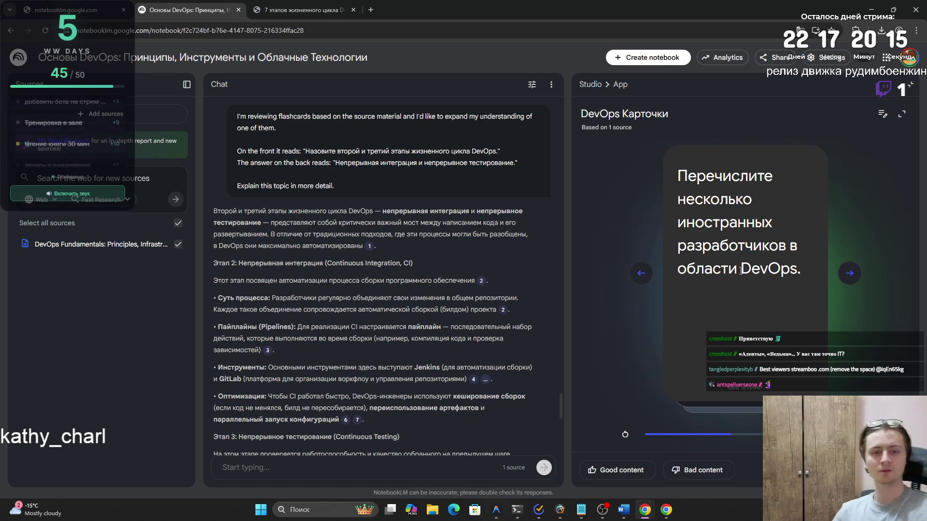
- Reveal the foreign and then the Russian DevOps vendor answers, advancing after each
left_click(741, 270)
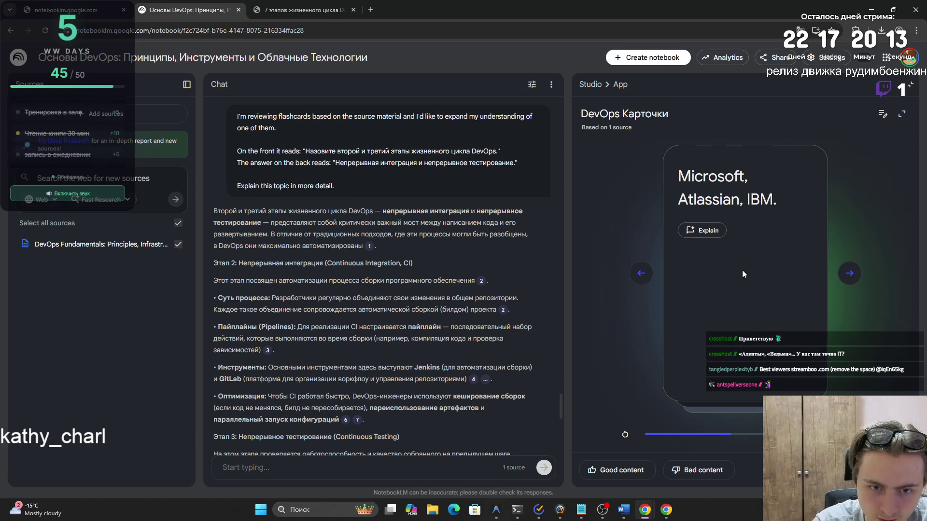
left_click(850, 273)
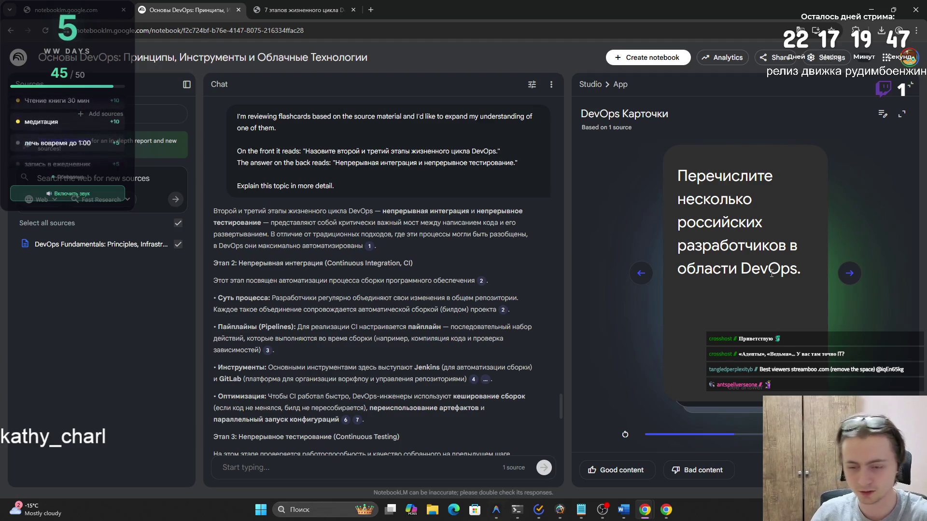
left_click(797, 271)
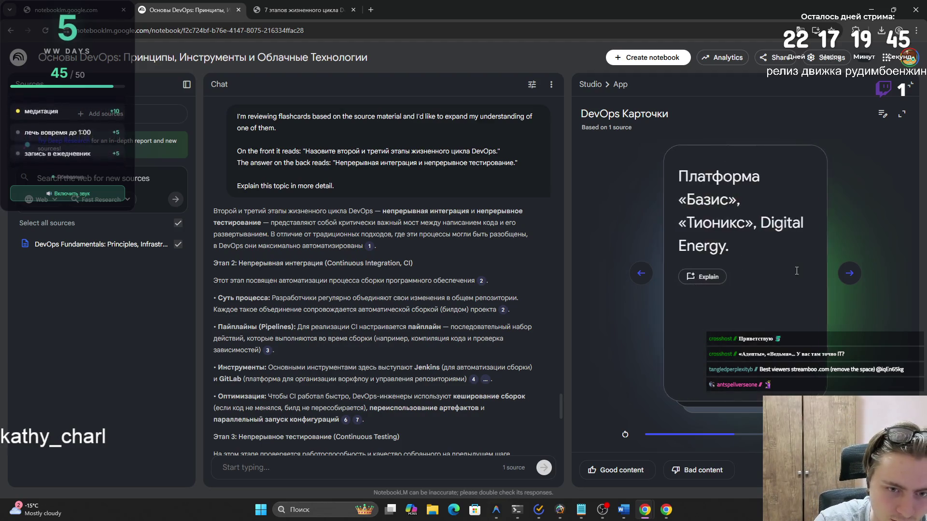
left_click(846, 286)
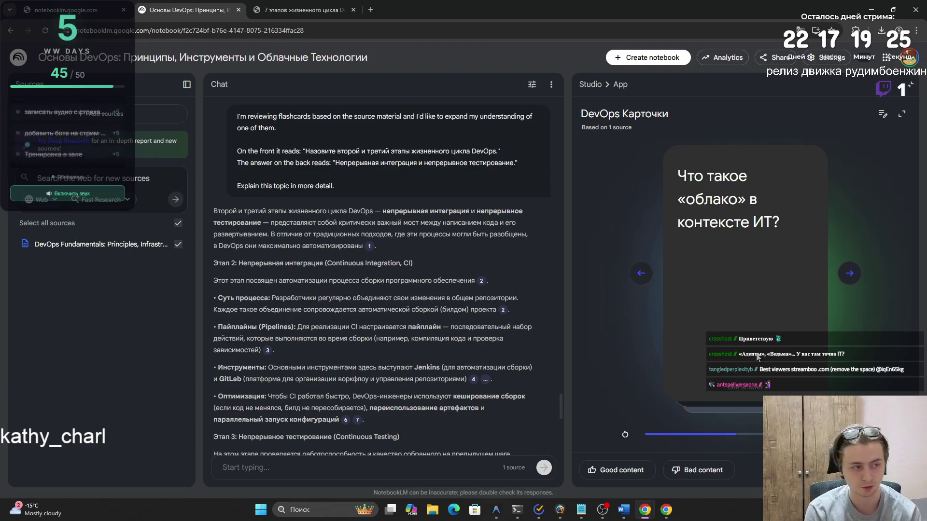
- Reveal what 'the cloud' means in IT, then advance to the Virtual Private Cloud card
left_click(756, 341)
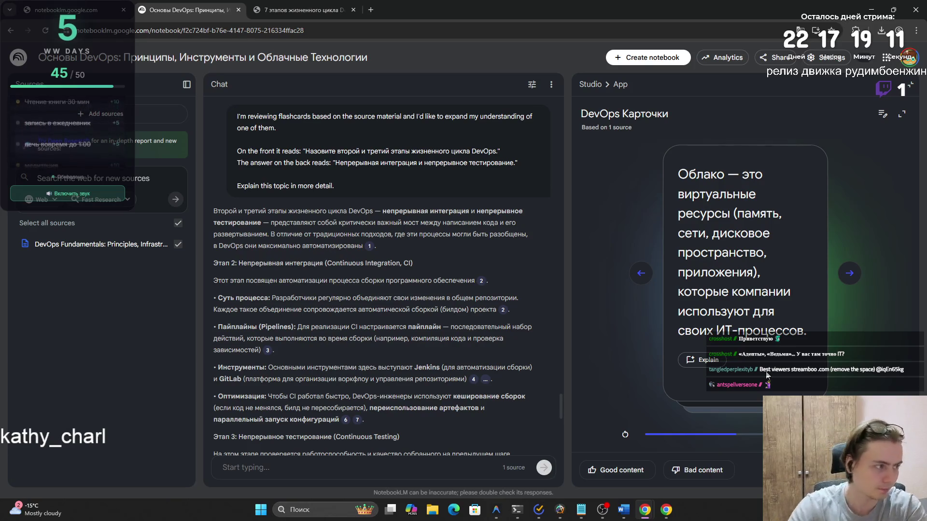
left_click(849, 273)
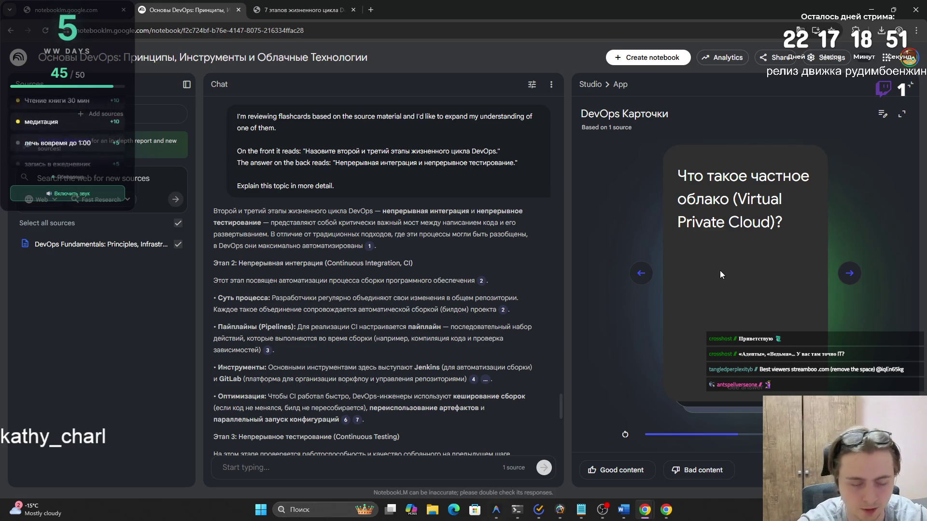
- Reveal the private cloud (VPC) and public cloud answers, advancing after each
left_click(720, 271)
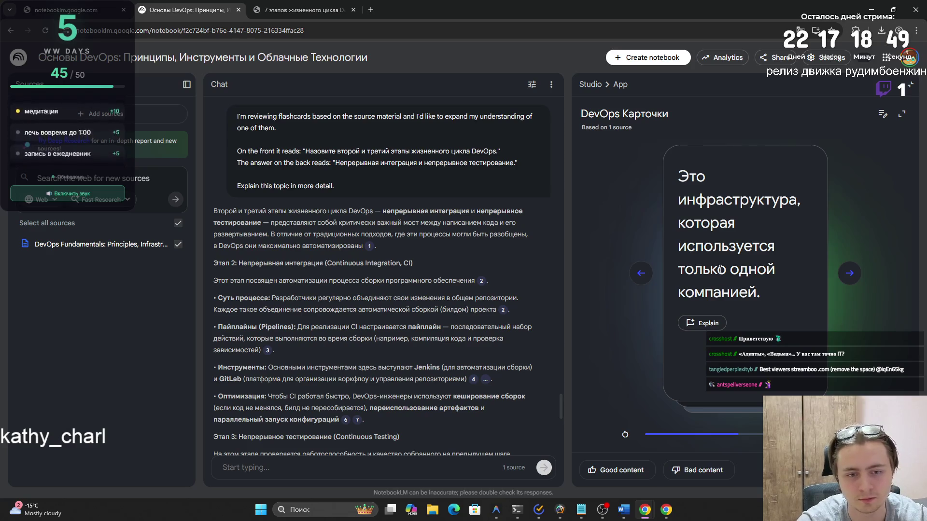
left_click(856, 278)
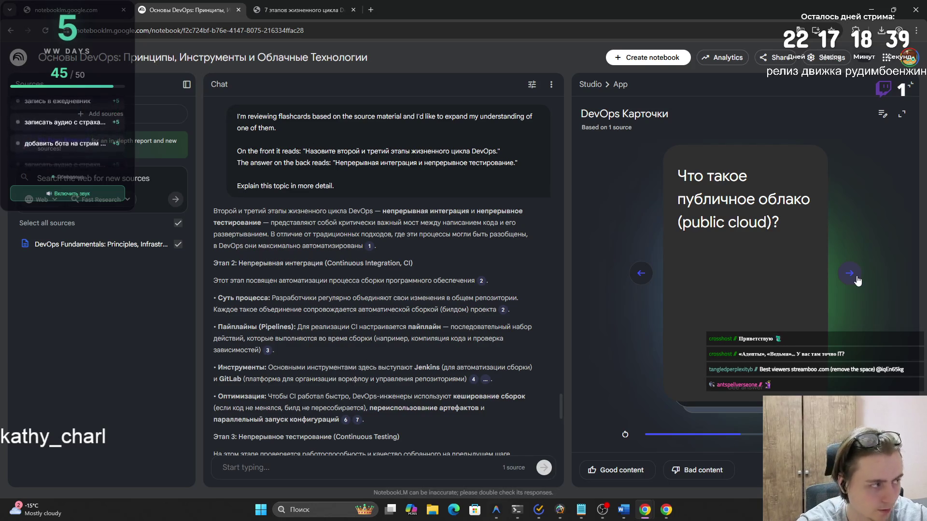
left_click(768, 268)
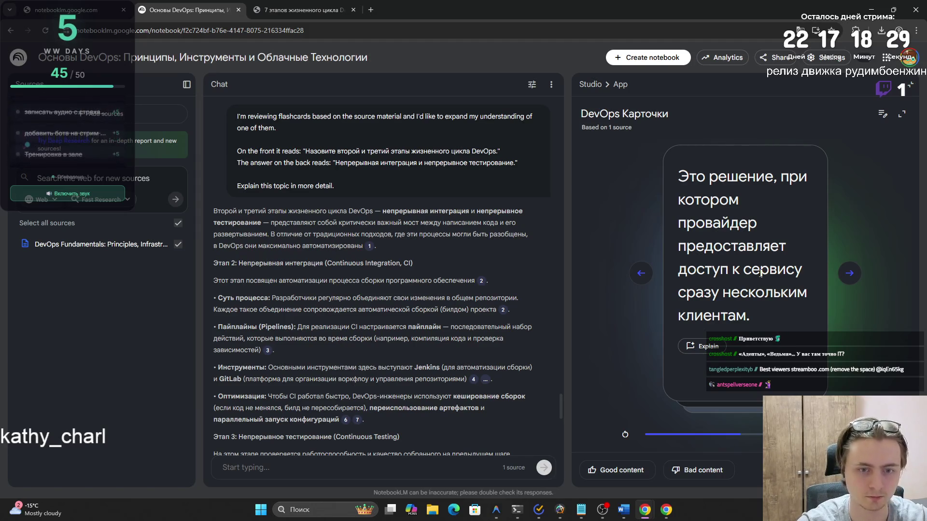
left_click(842, 279)
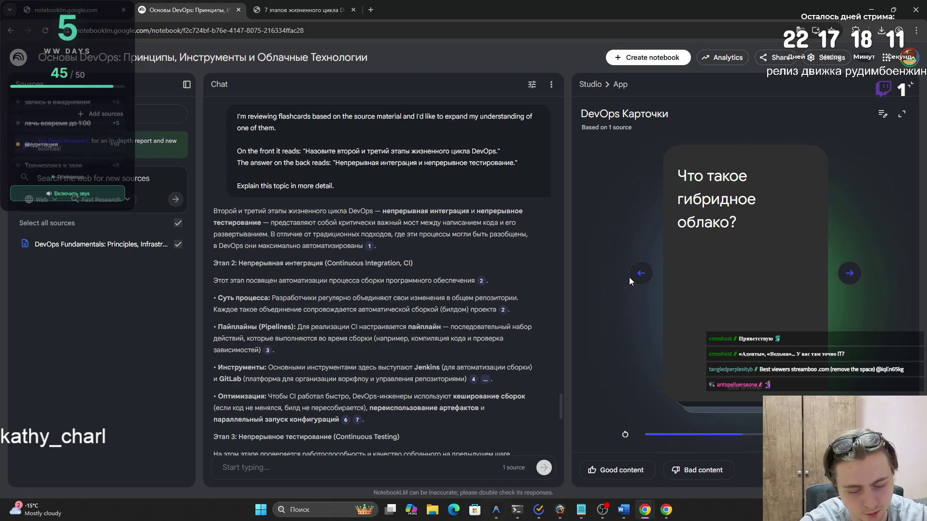
- Reveal the hybrid cloud and multicloud answers, advancing after each to the Cloud Networking card
left_click(724, 292)
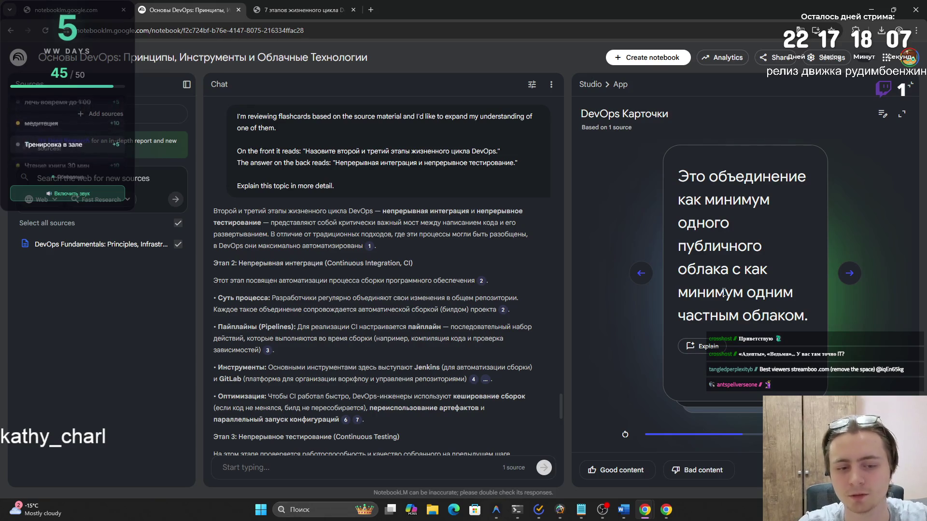
left_click(849, 273)
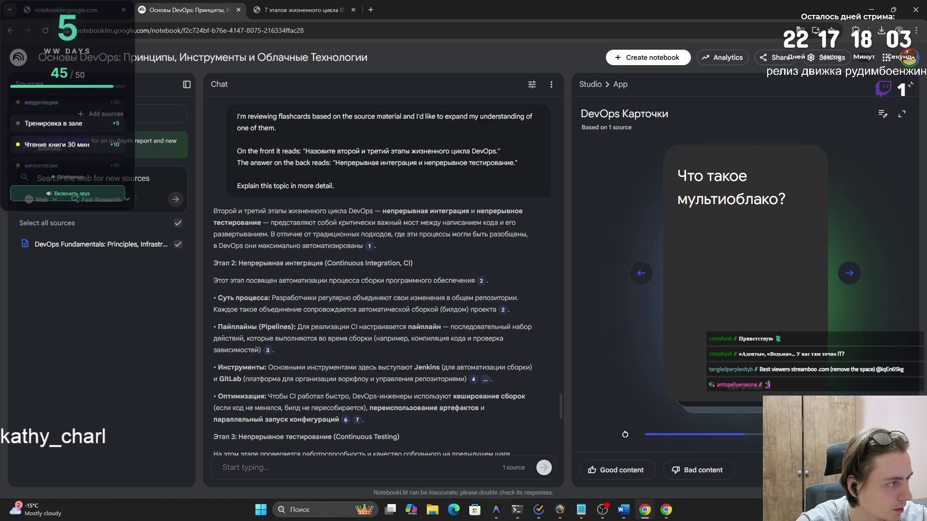
mouse_move(271, 353)
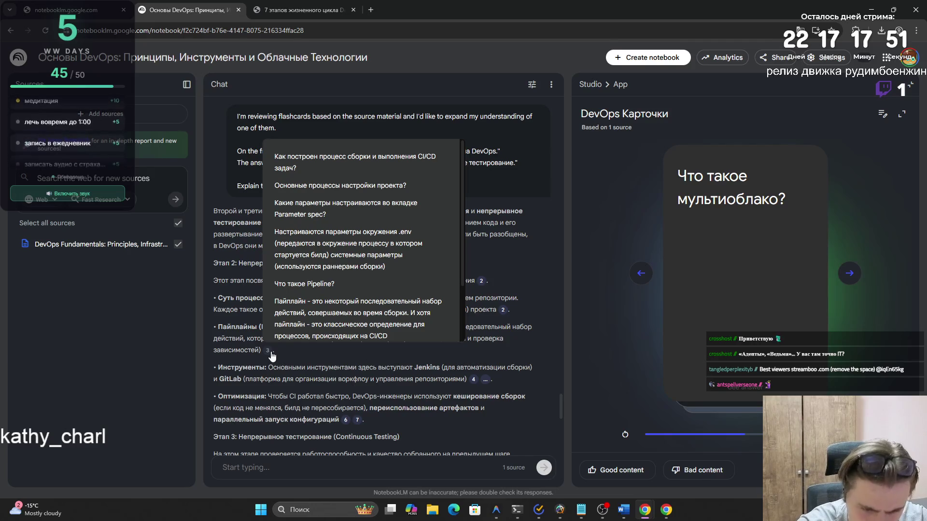
left_click(749, 357)
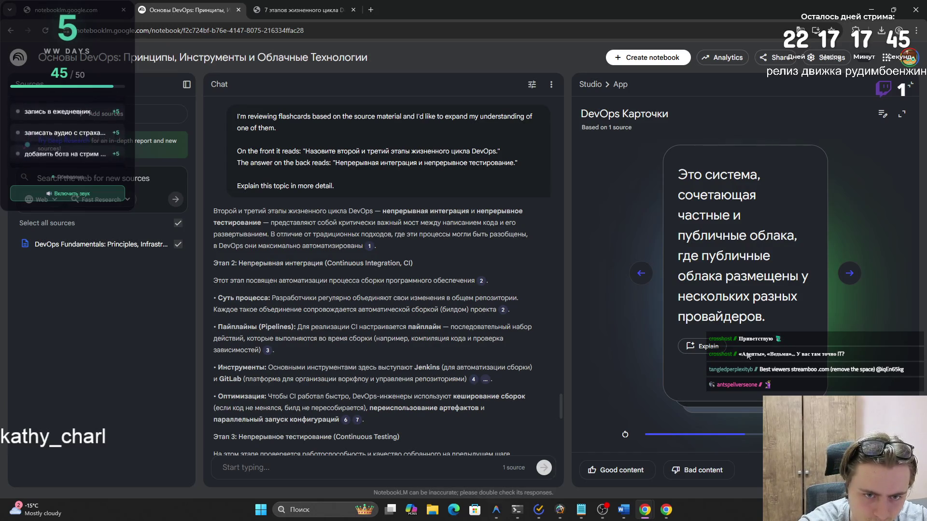
left_click(845, 279)
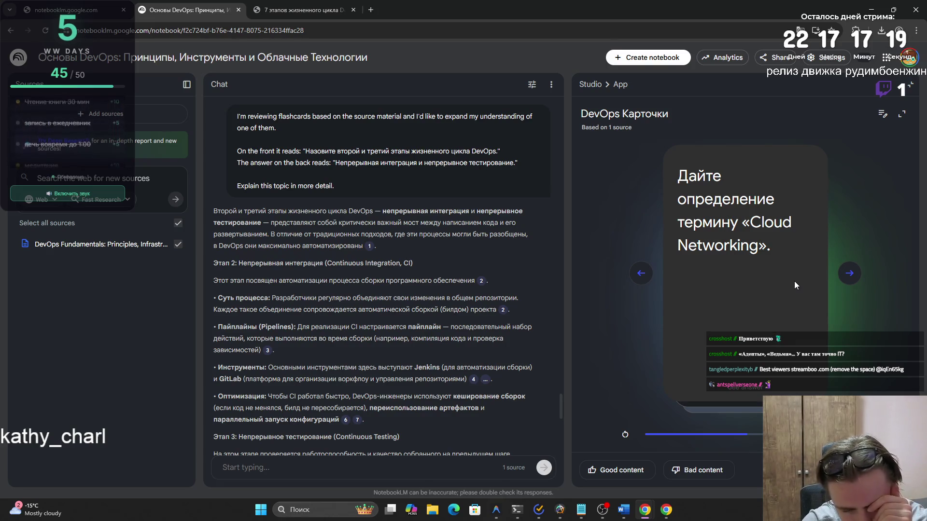
- Reveal the Cloud Networking, three-advantages, and network-monitoring-difficulty answers in turn
left_click(743, 285)
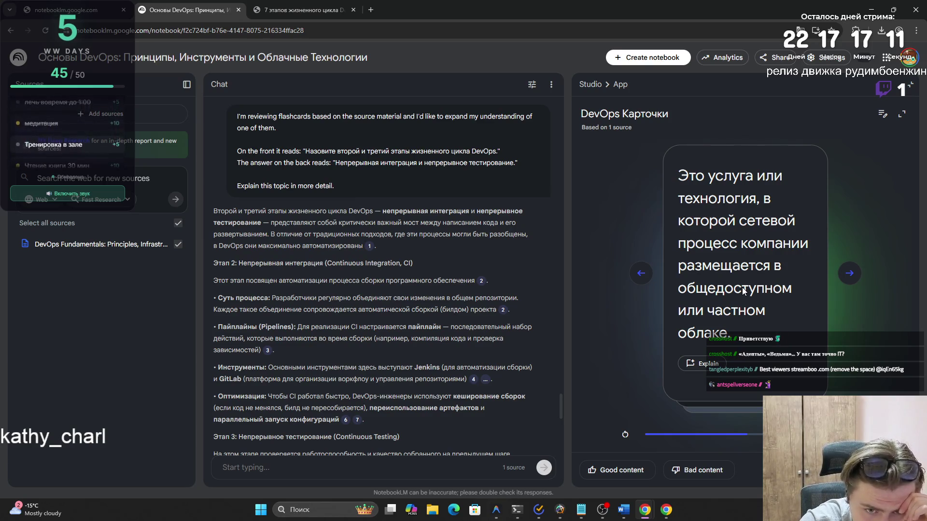
left_click(849, 273)
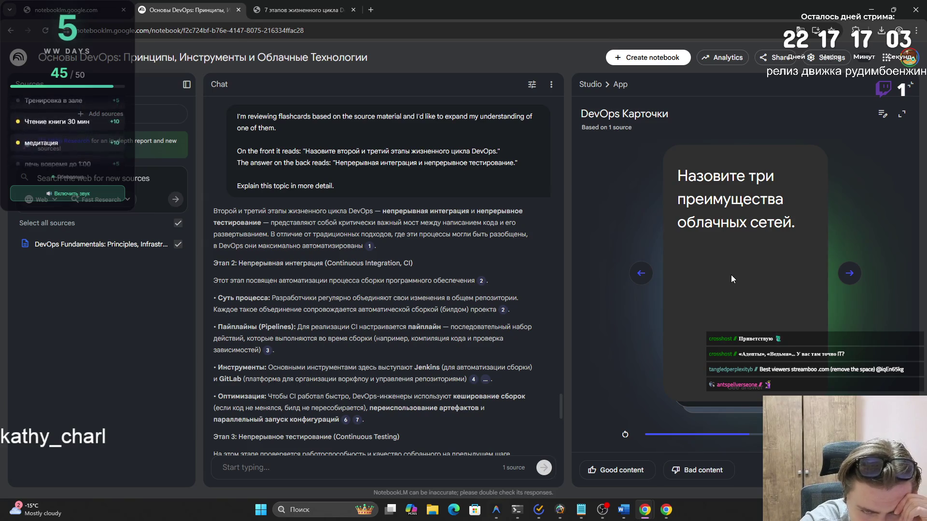
left_click(731, 275)
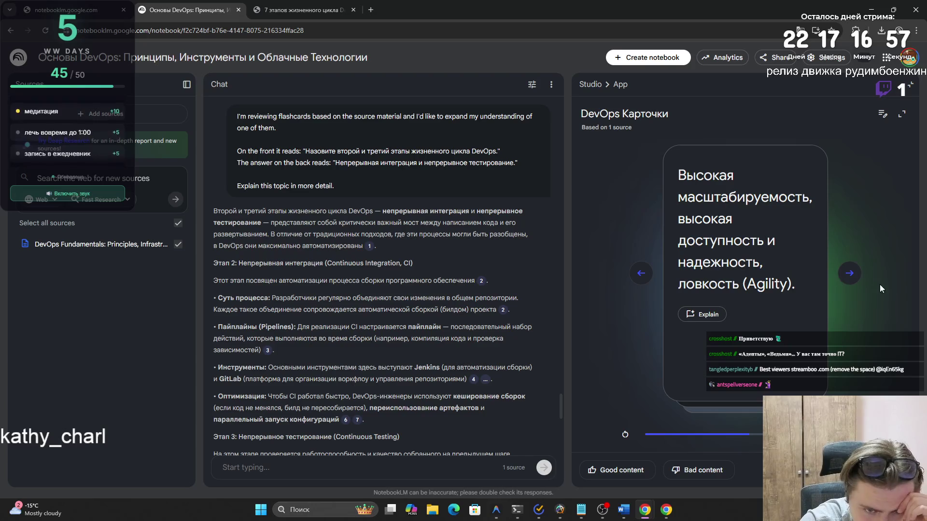
left_click(849, 274)
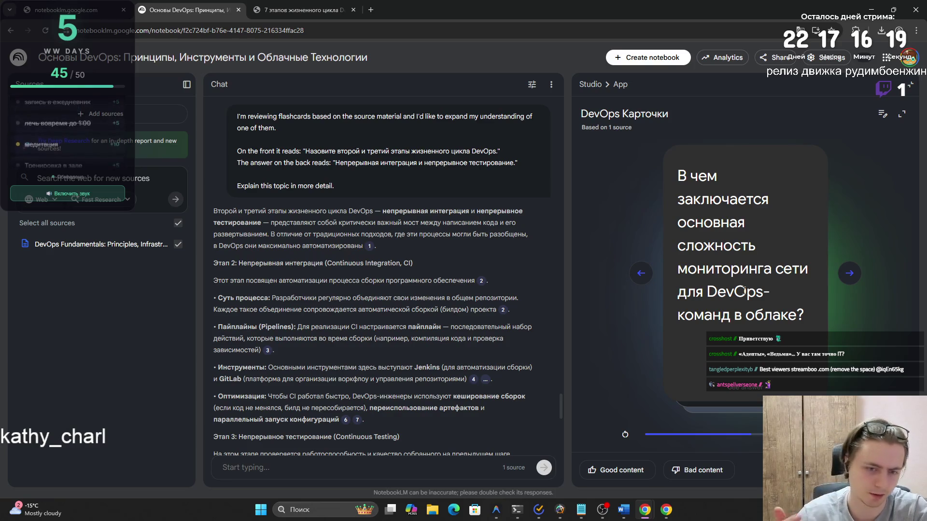
left_click(746, 293)
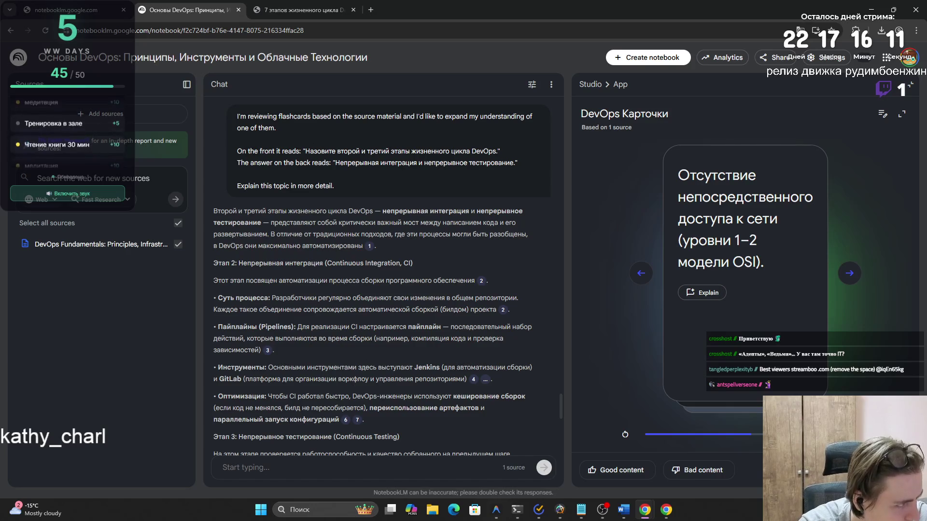
- Advance to the cloud computing card and reveal its definition
left_click(849, 272)
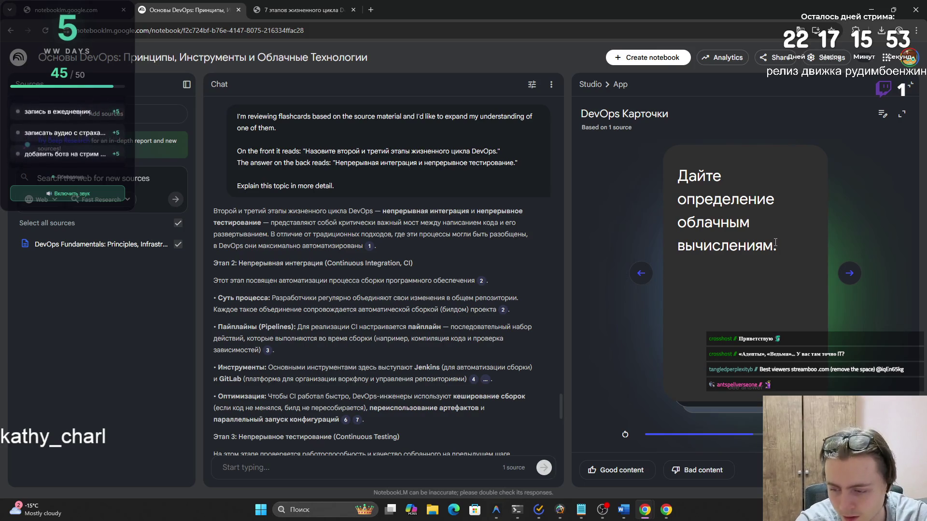
left_click(775, 242)
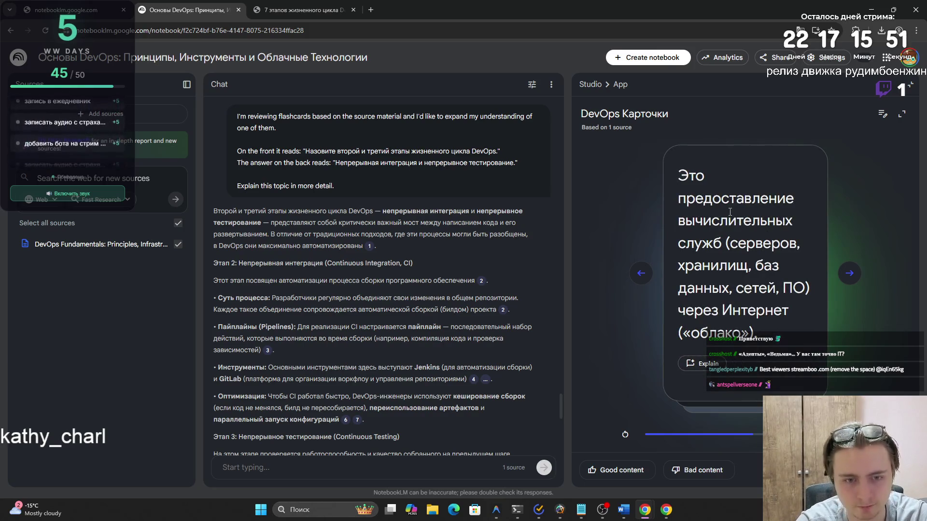
- Advance to the IaaS card, reveal what IaaS is, then move on to PaaS
left_click(850, 273)
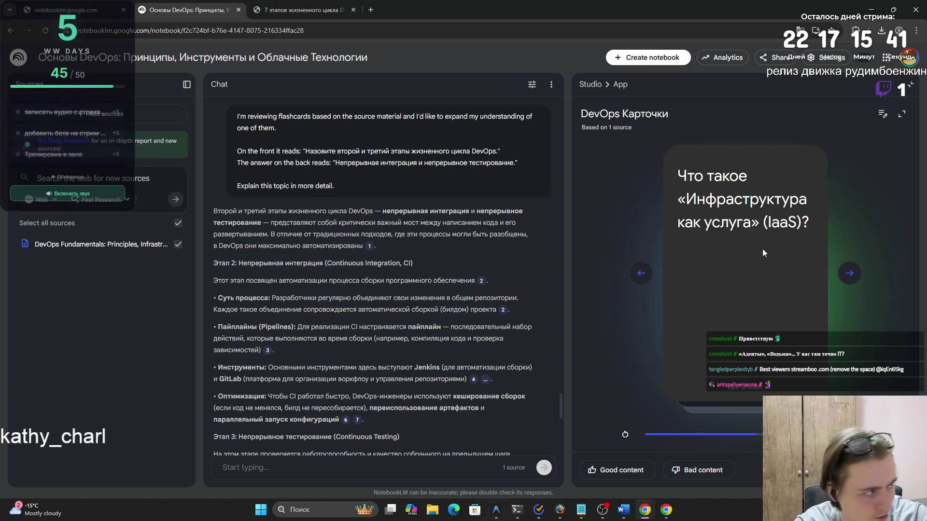
left_click(765, 253)
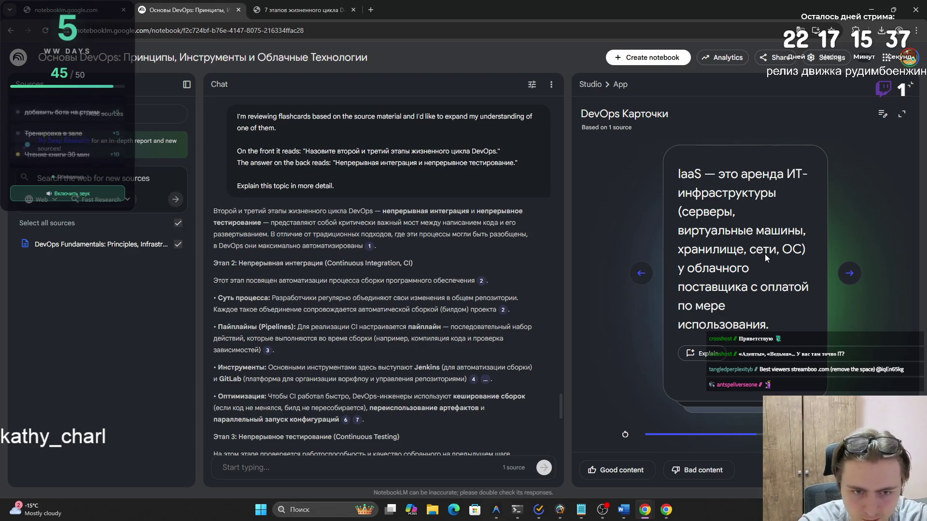
left_click(852, 275)
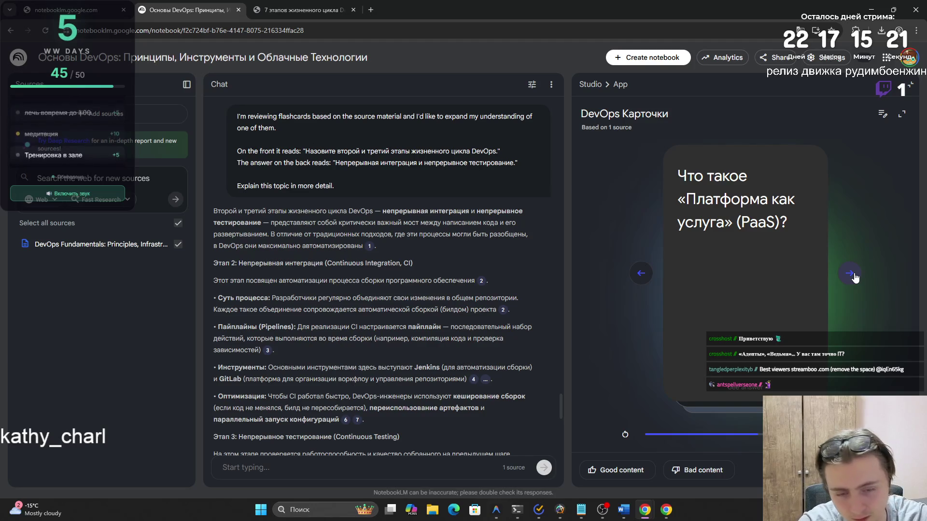
- Flip the PaaS card between question and answer, then advance and reveal the SaaS answer
left_click(761, 278)
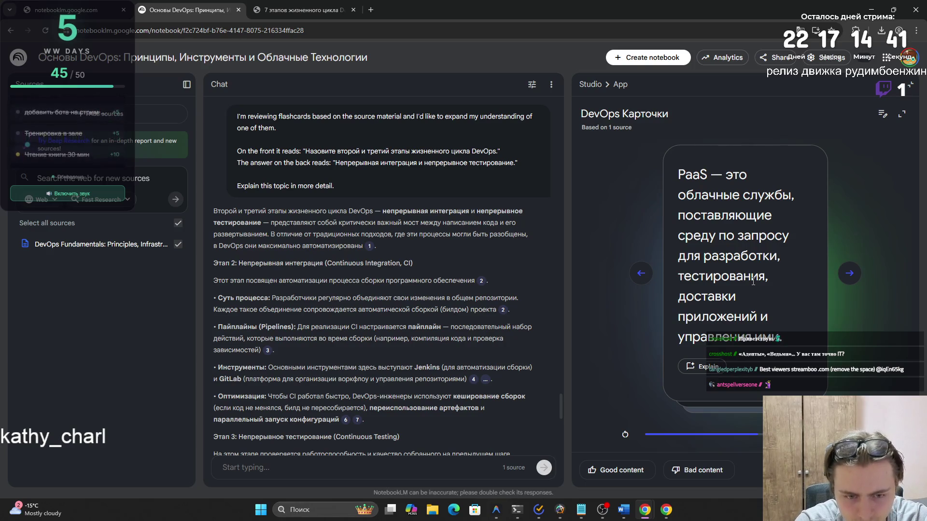
left_click(755, 285)
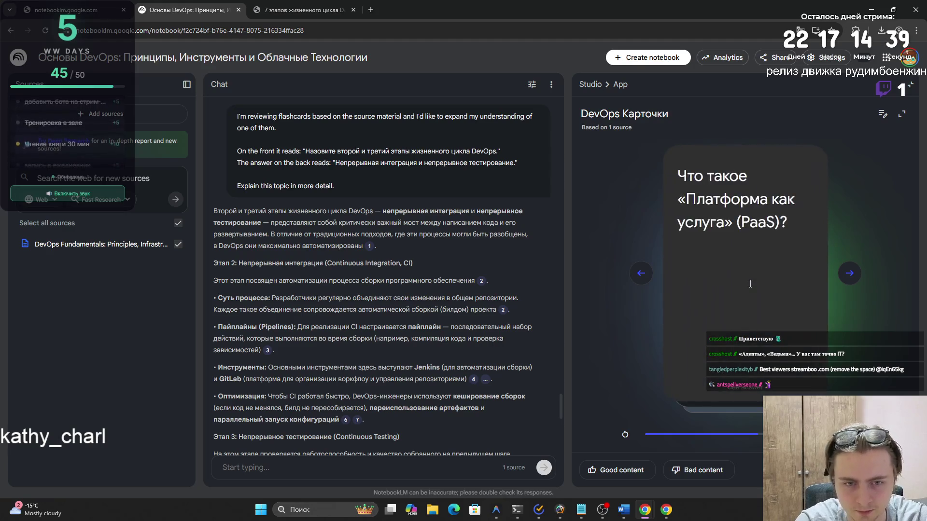
double_click(746, 283)
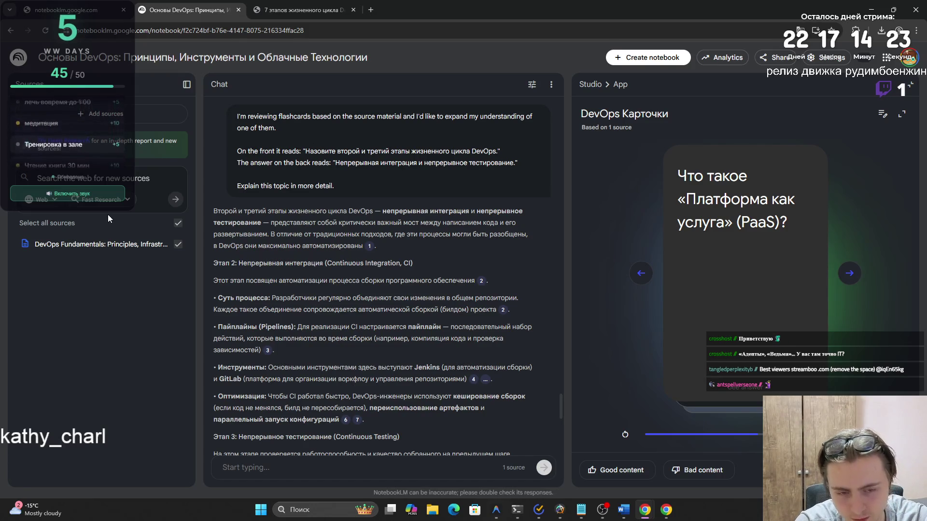
left_click(767, 312)
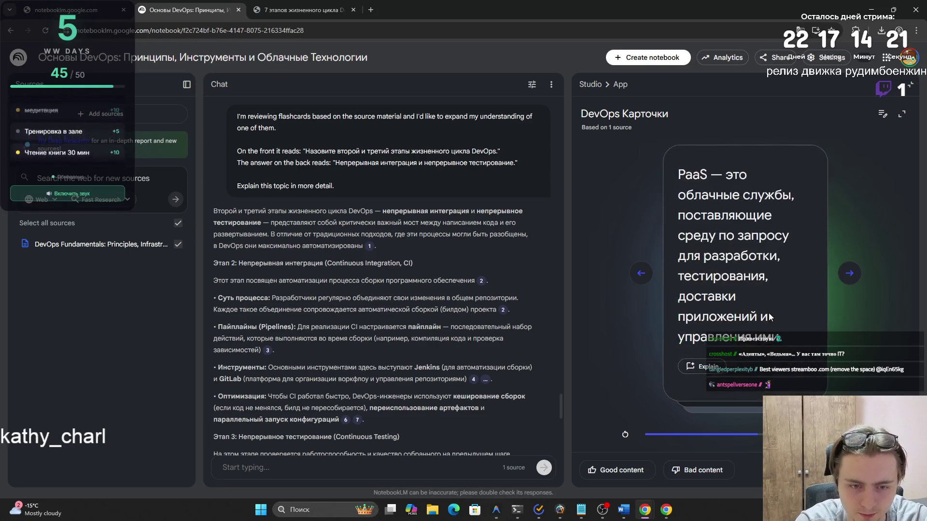
left_click(850, 273)
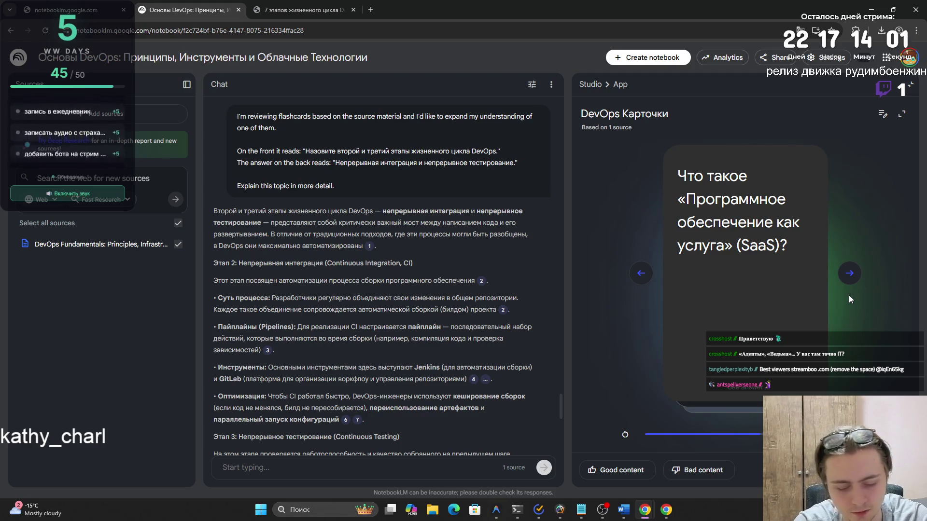
left_click(699, 198)
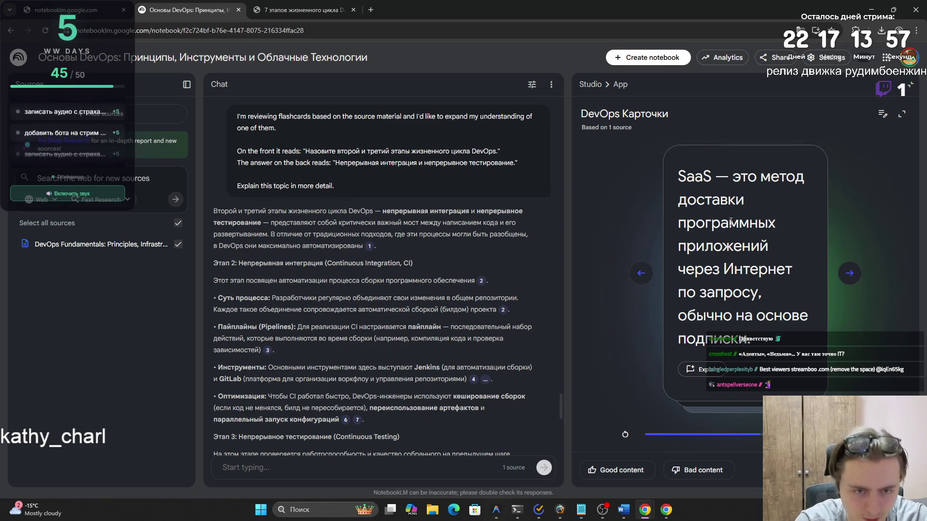
- Advance to the cybersecurity secret card and reveal its answer about passwords and API keys
left_click(851, 274)
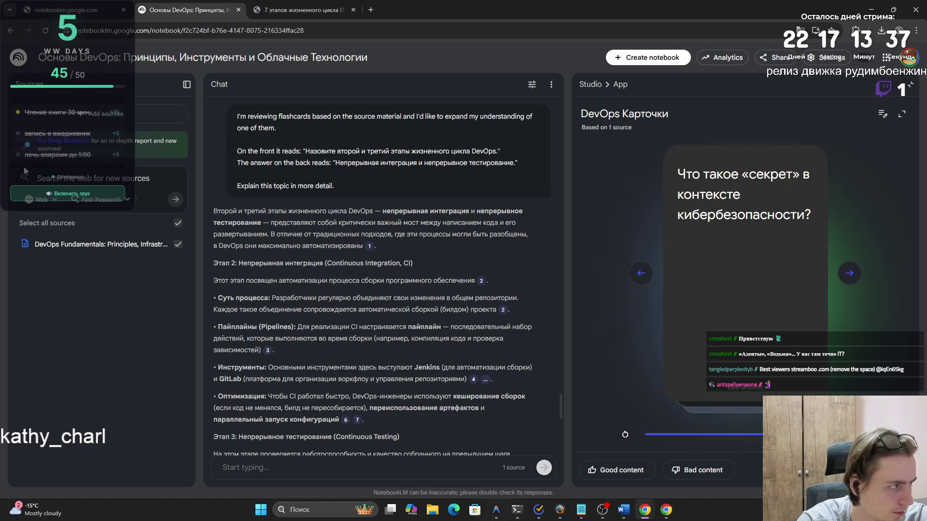
left_click(709, 253)
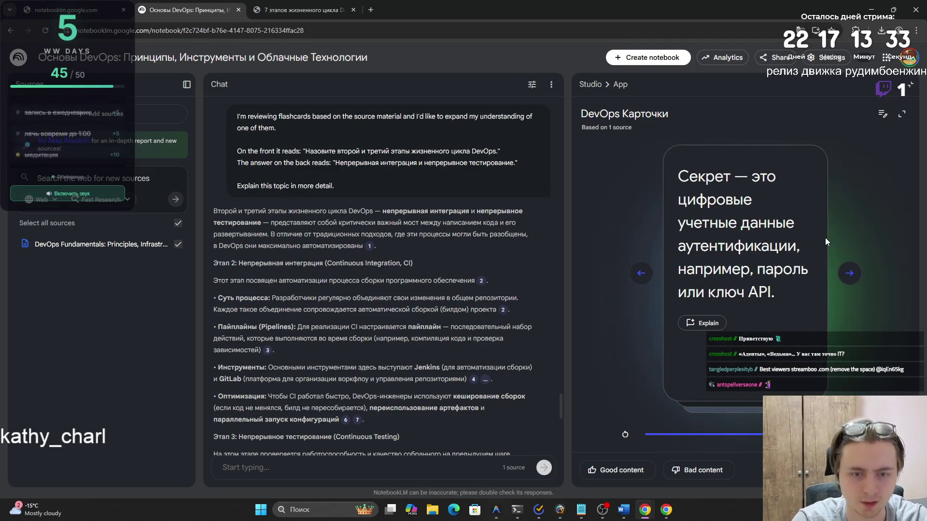
- Advance to the secrets management card and flip between its definition and question
left_click(849, 273)
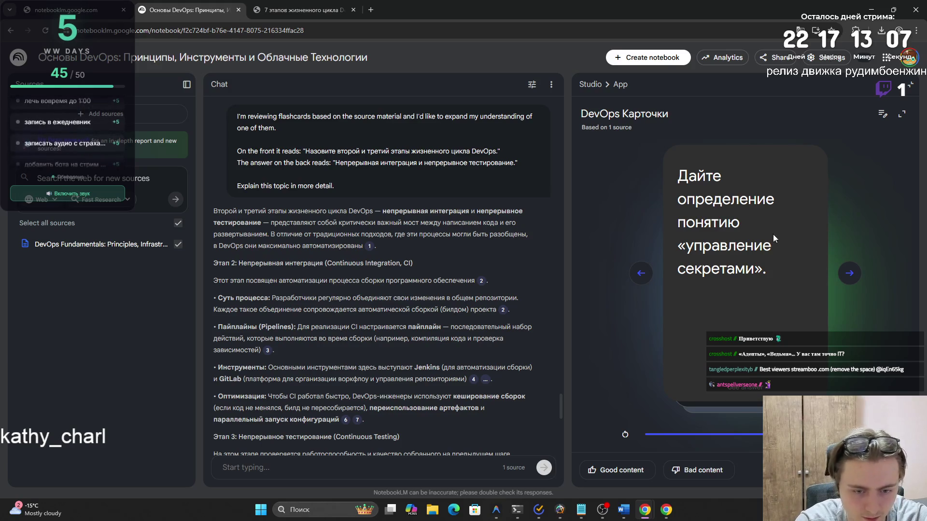
left_click(774, 295)
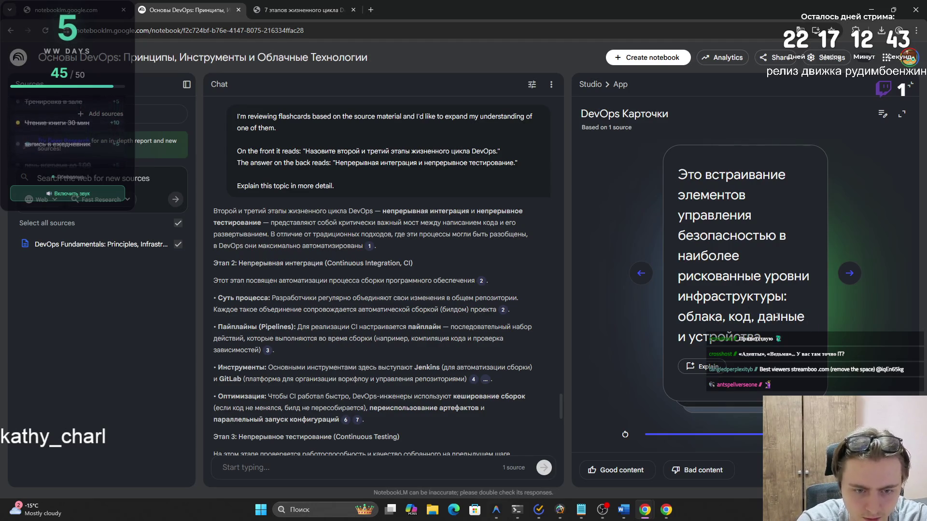
left_click(782, 280)
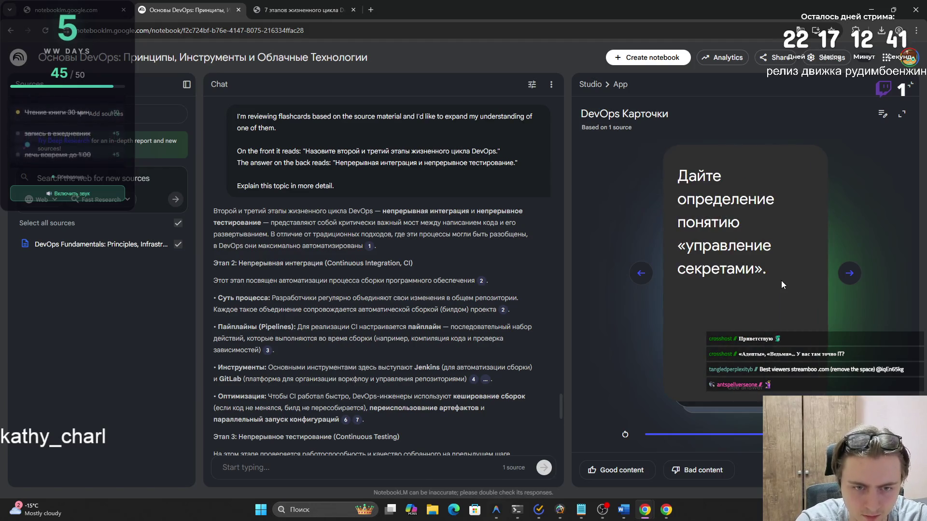
left_click(781, 280)
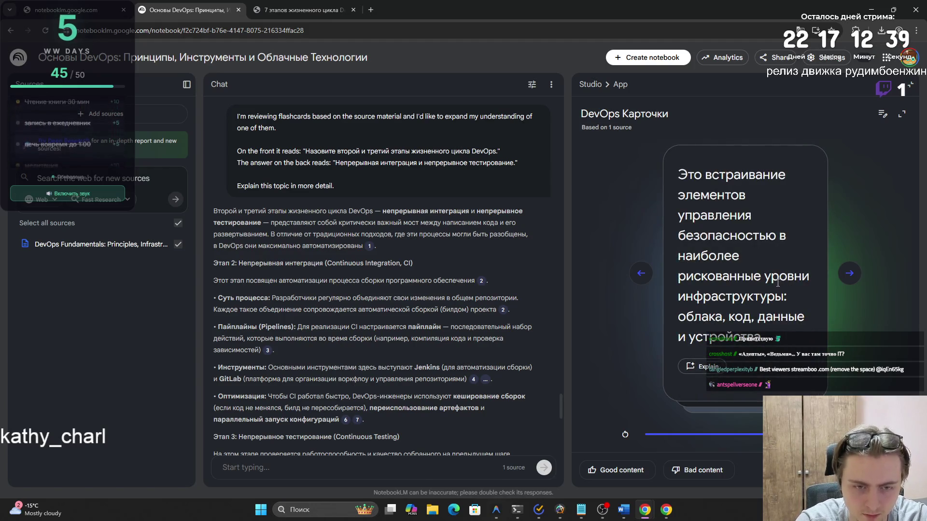
left_click(816, 278)
- Study the secrets lifecycle card, selecting its text and revealing the three stages
left_click(849, 274)
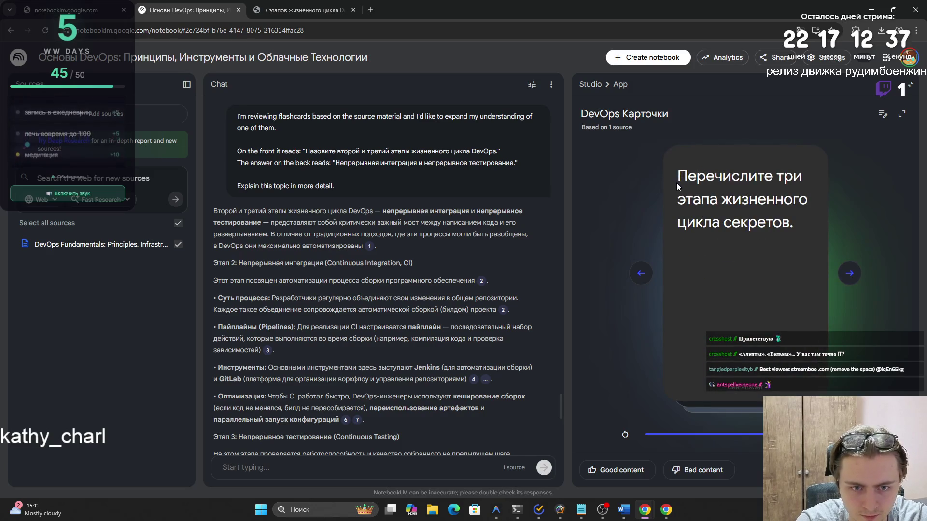
left_click_drag(676, 182, 798, 224)
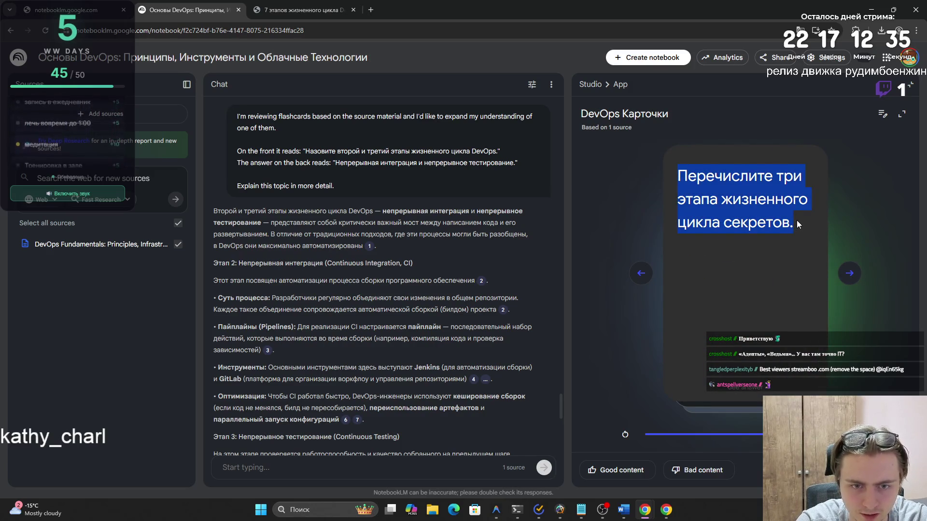
left_click(795, 220)
left_click(795, 220)
left_click_drag(678, 178, 807, 233)
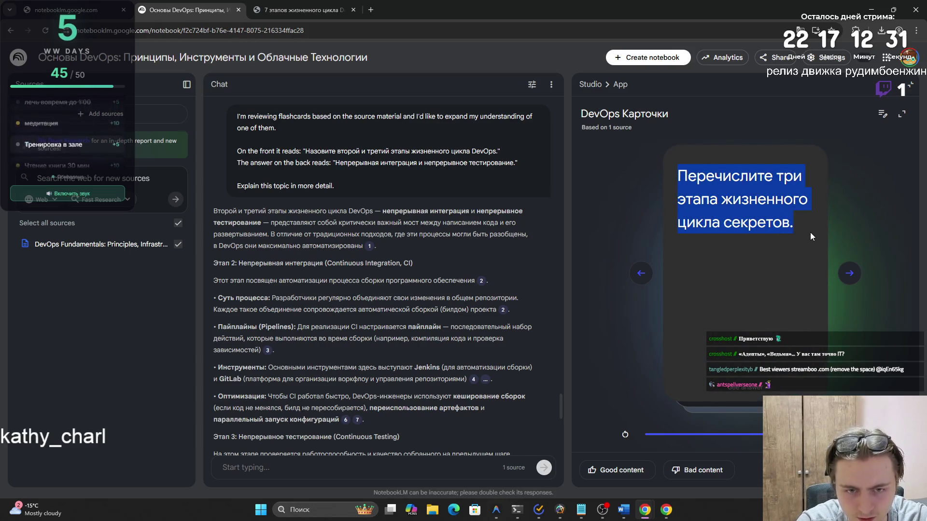
left_click(810, 236)
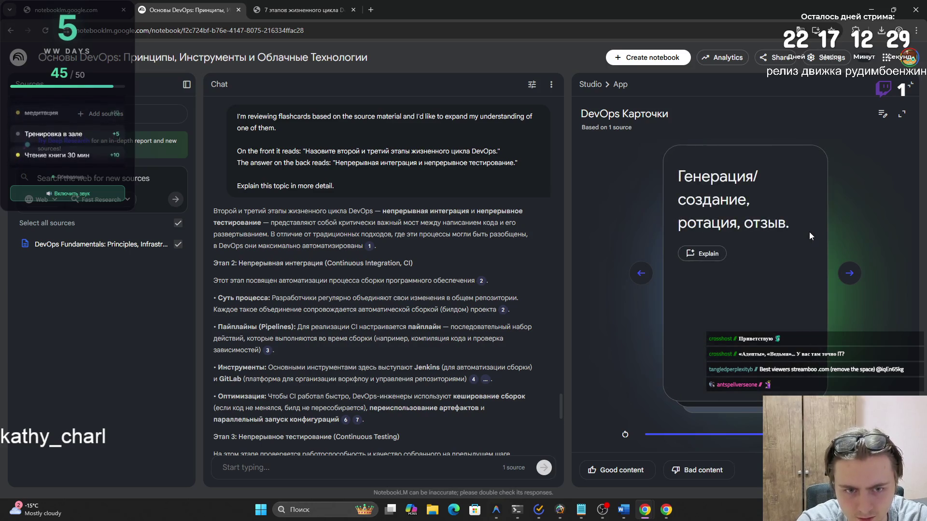
mouse_move(679, 177)
left_mouse_down()
mouse_move(746, 192)
mouse_move(787, 222)
left_mouse_up()
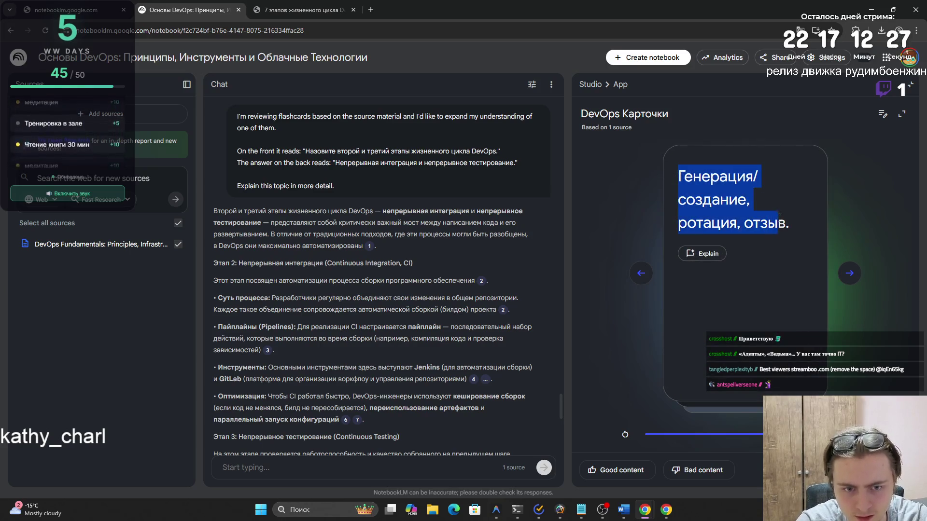
left_click(787, 221)
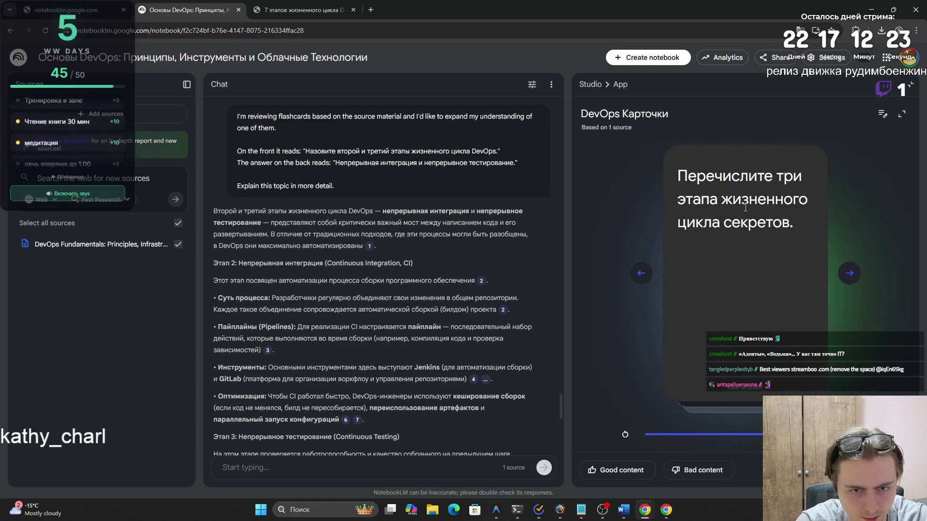
left_click(745, 225)
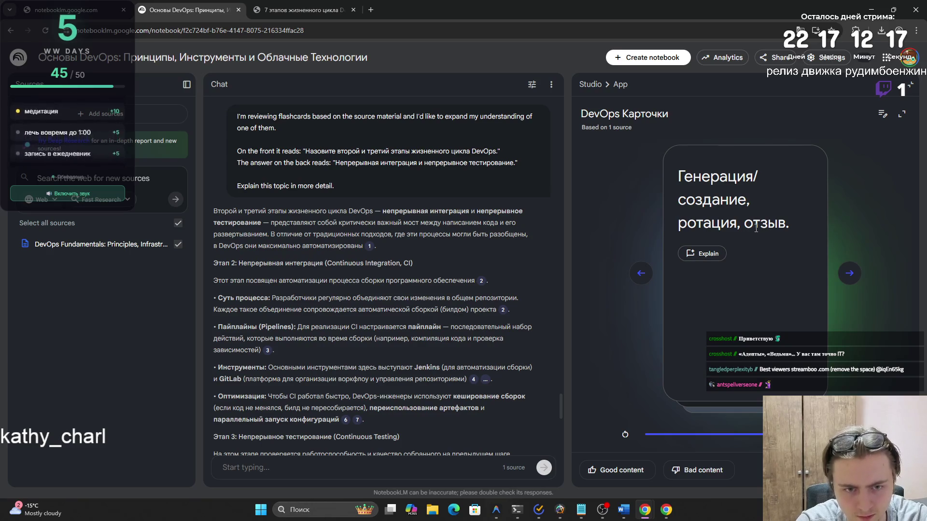
- Review what Secret Manager is used for, then advance to the computer cluster card
left_click(848, 273)
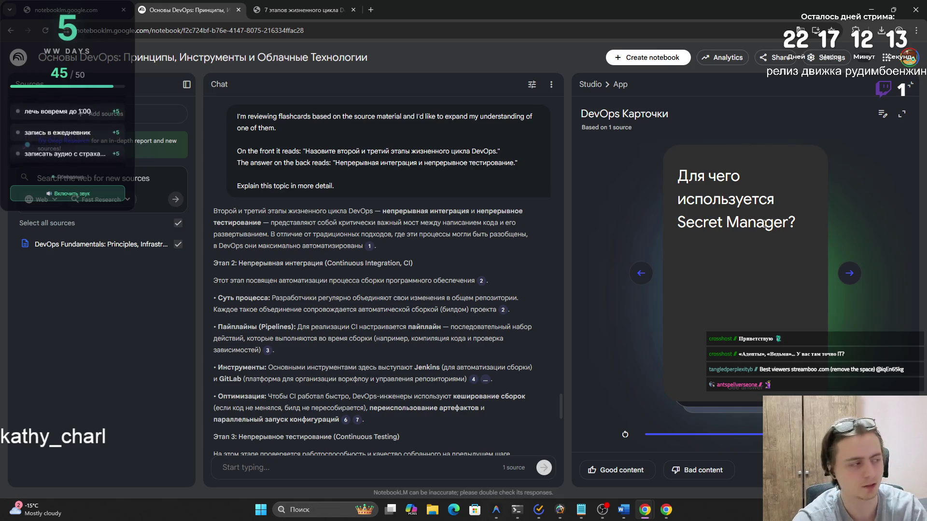
left_click(775, 235)
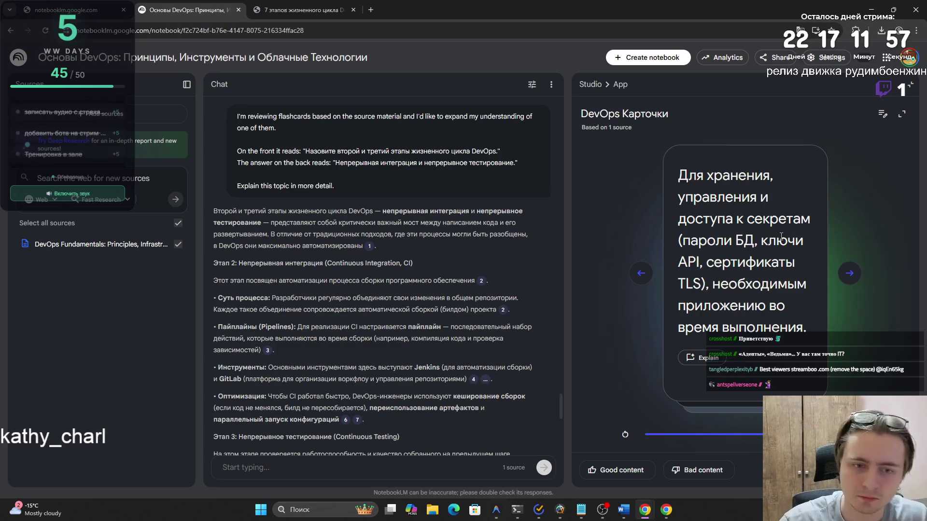
left_click(786, 235)
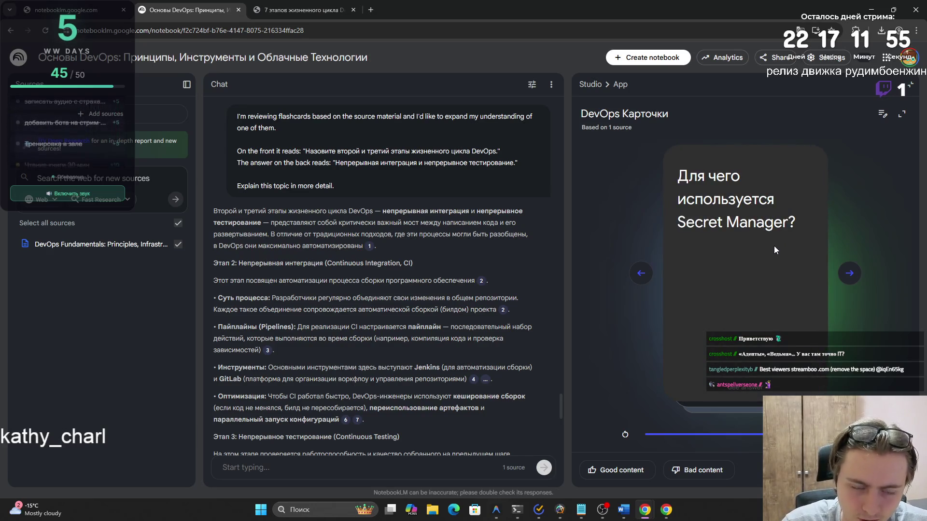
left_click(775, 245)
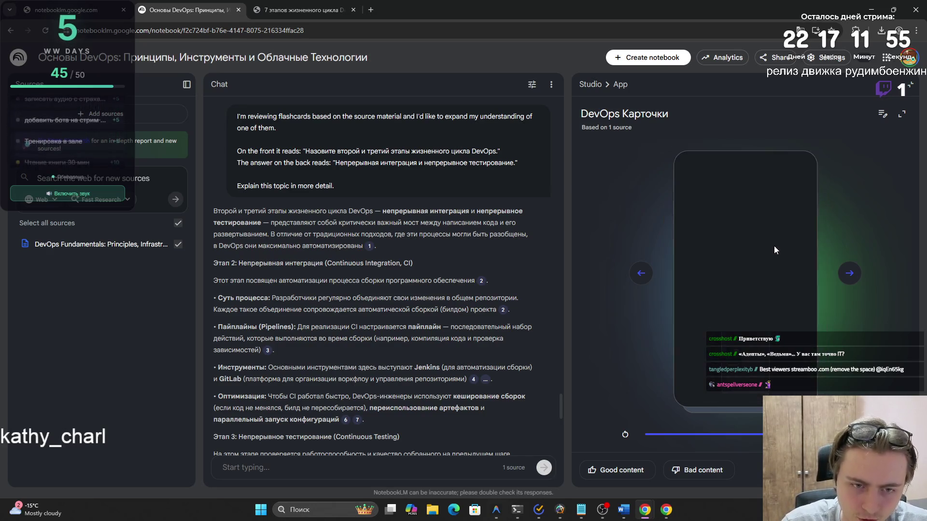
left_click(849, 273)
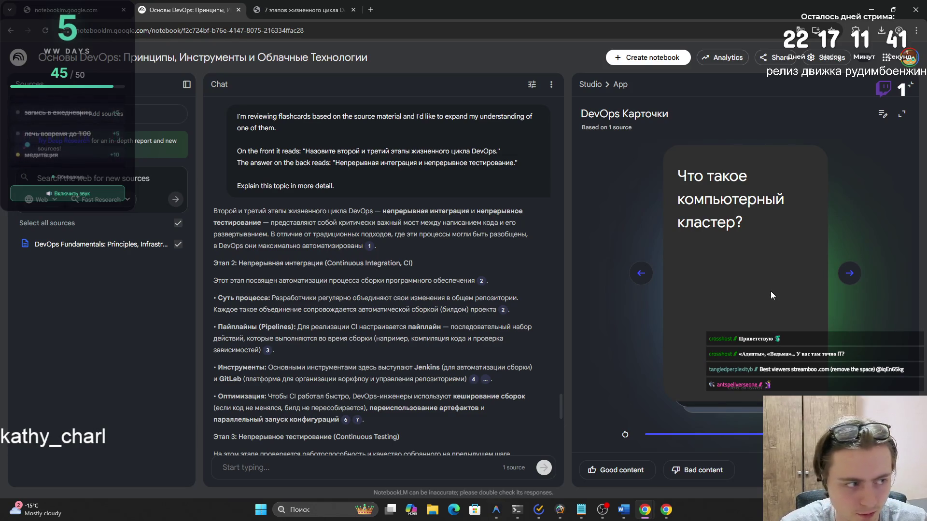
- Flip the computer cluster card to its definition and back, then advance to cluster computing types
left_click(769, 317)
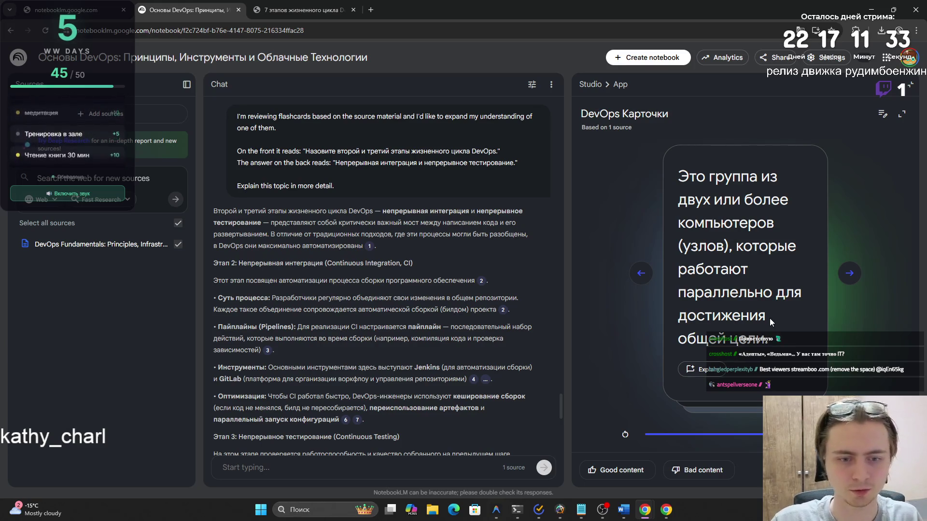
left_click(768, 318)
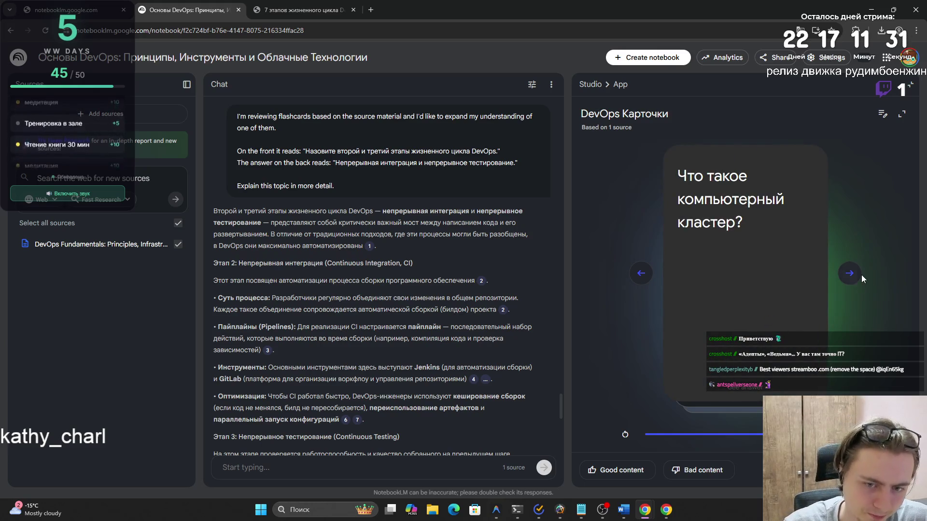
left_click(862, 275)
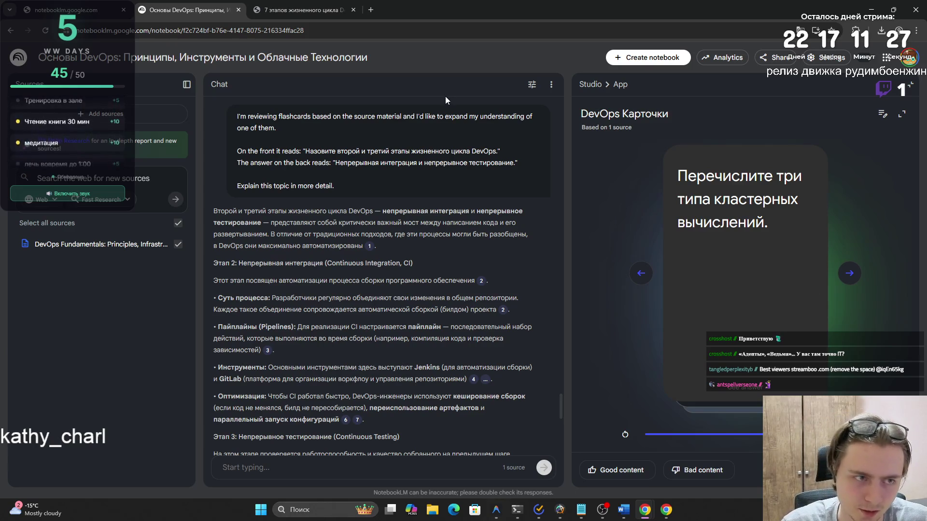
right_click(670, 93)
left_click(715, 59)
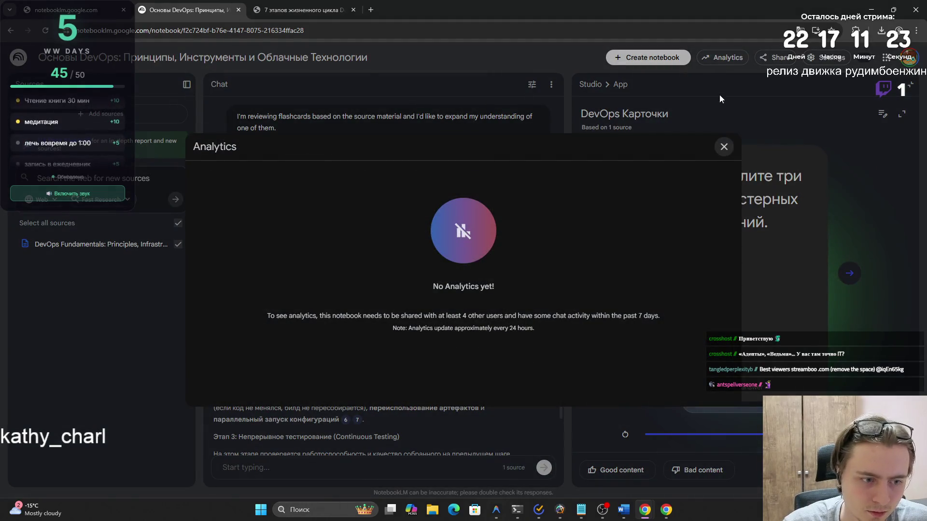
left_click(723, 146)
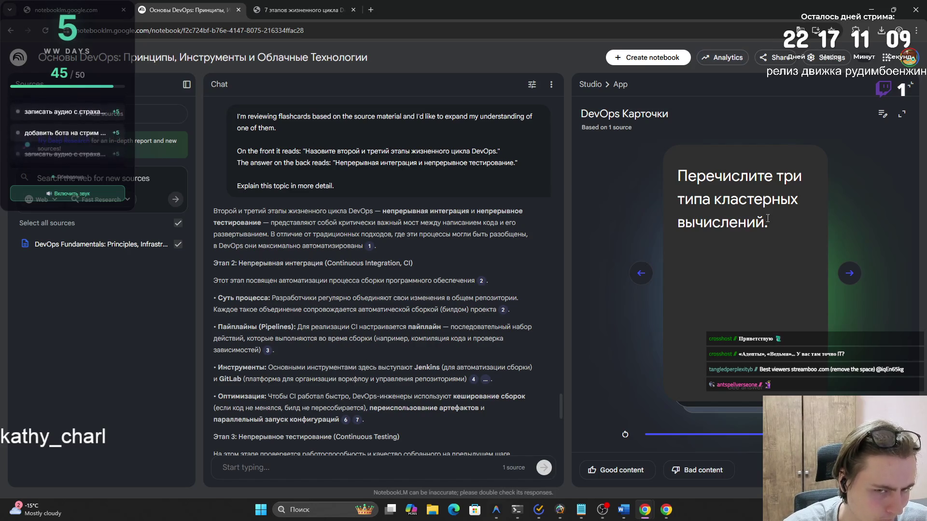
- Reveal the three cluster computing types and the key cluster advantage, then advance to CD
left_click(767, 218)
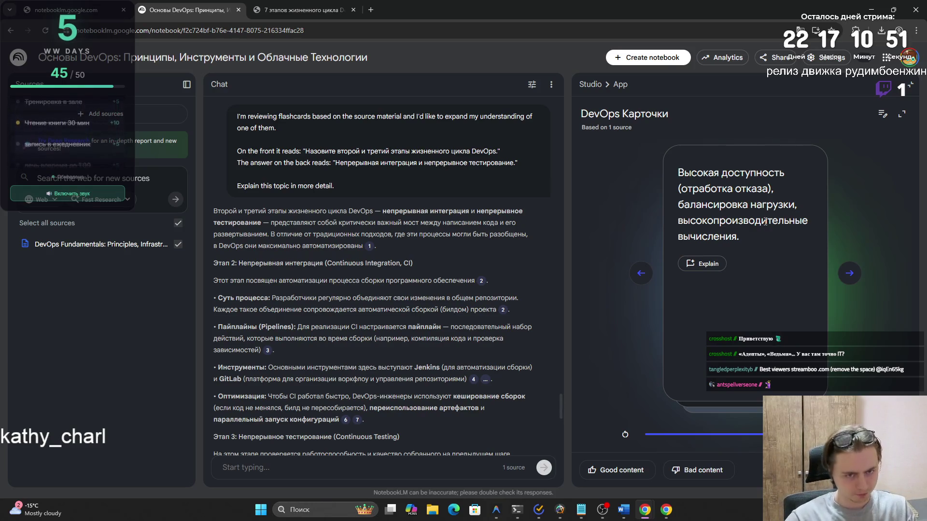
left_click(849, 273)
left_click(850, 273)
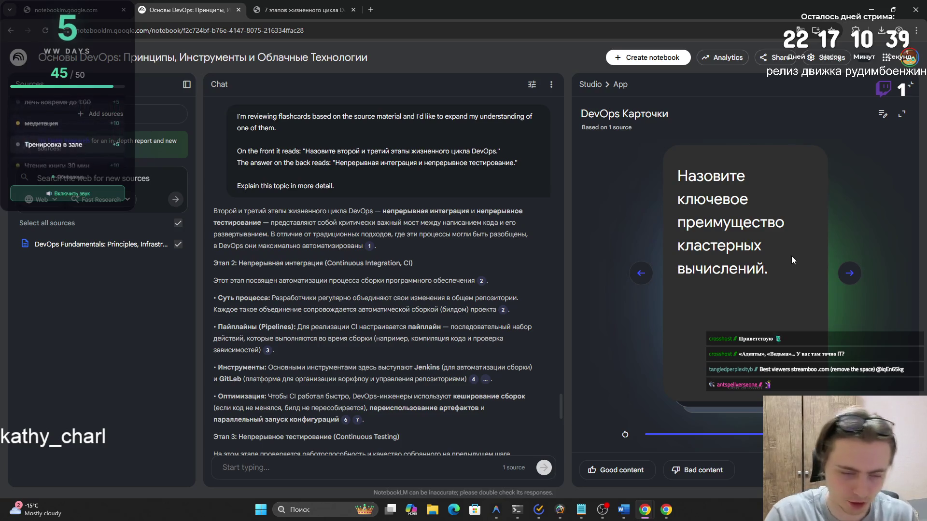
left_click(765, 262)
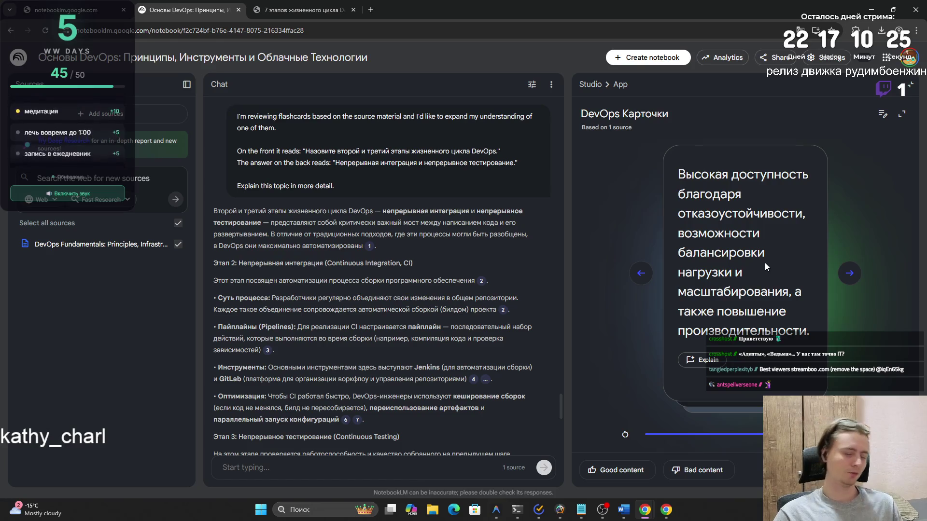
left_click(725, 254)
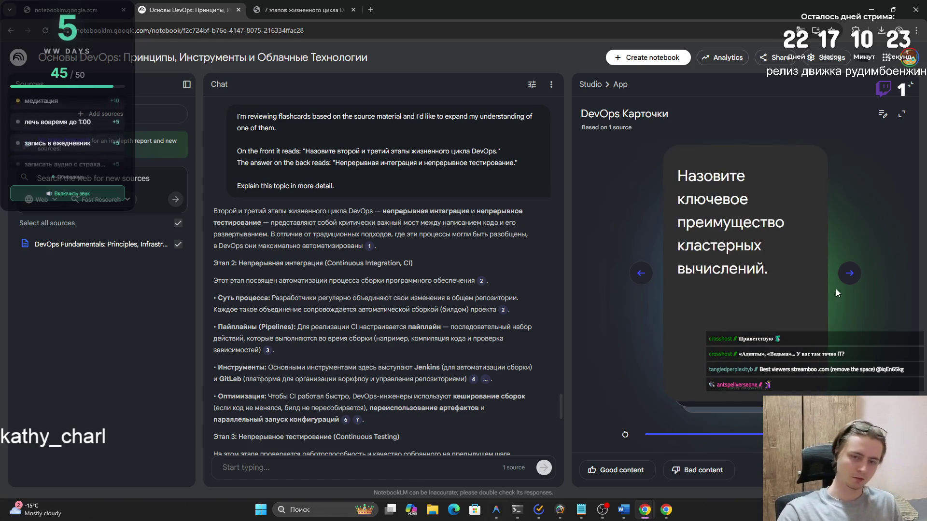
left_click(849, 273)
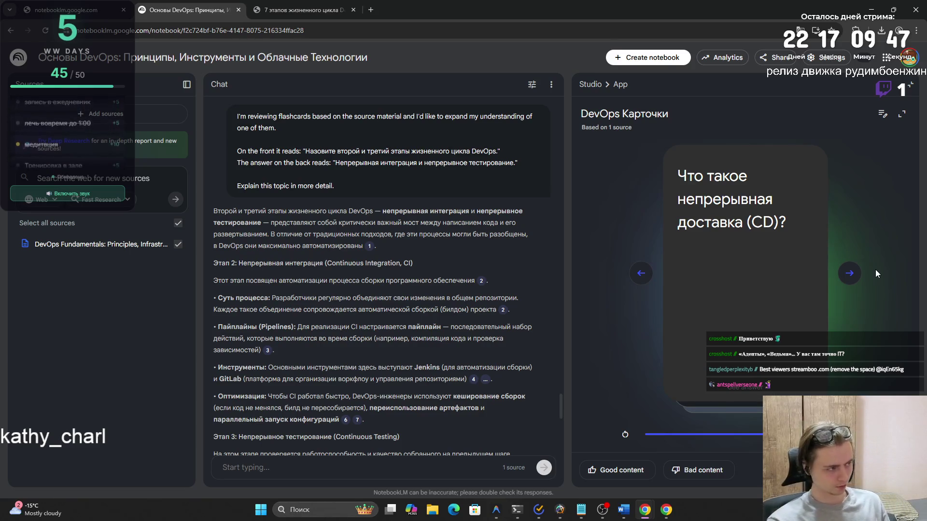
- Reveal the continuous delivery definition and first Jenkins installation step, then advance to TeamCity
left_click(776, 267)
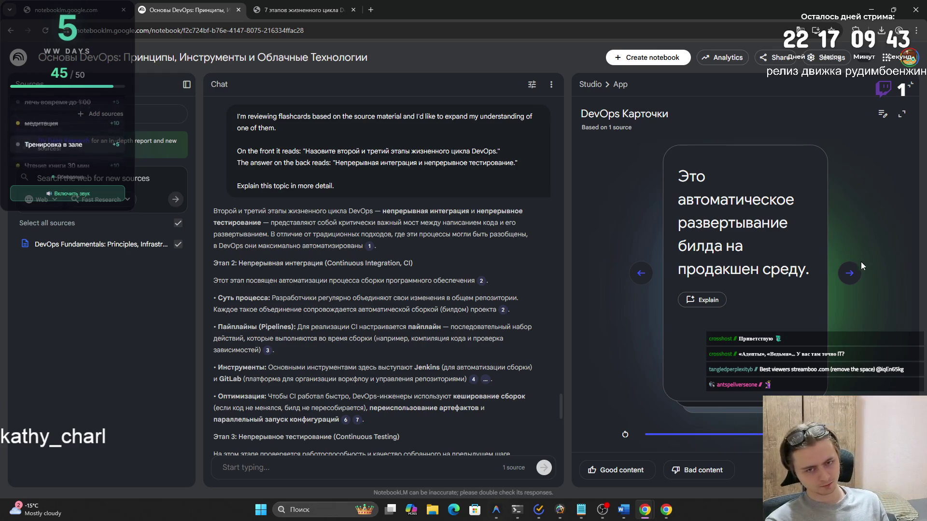
left_click(849, 280)
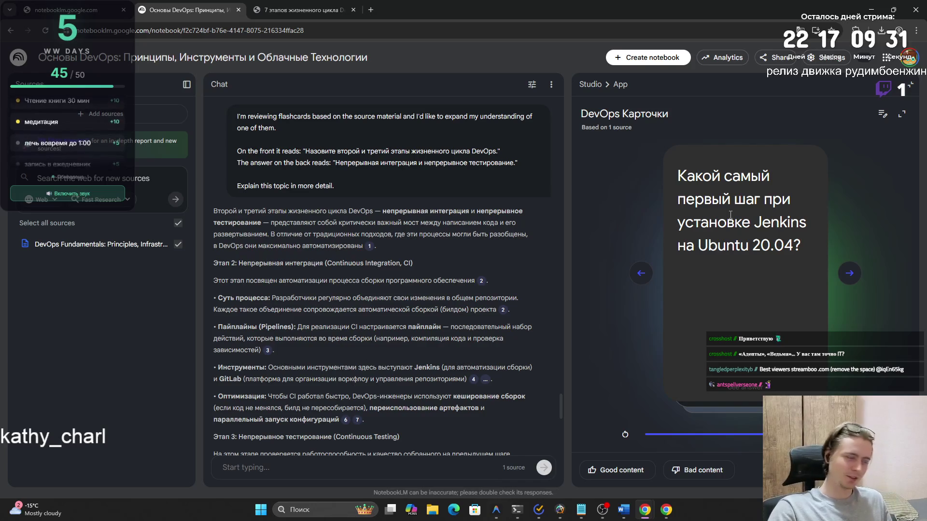
left_click(724, 285)
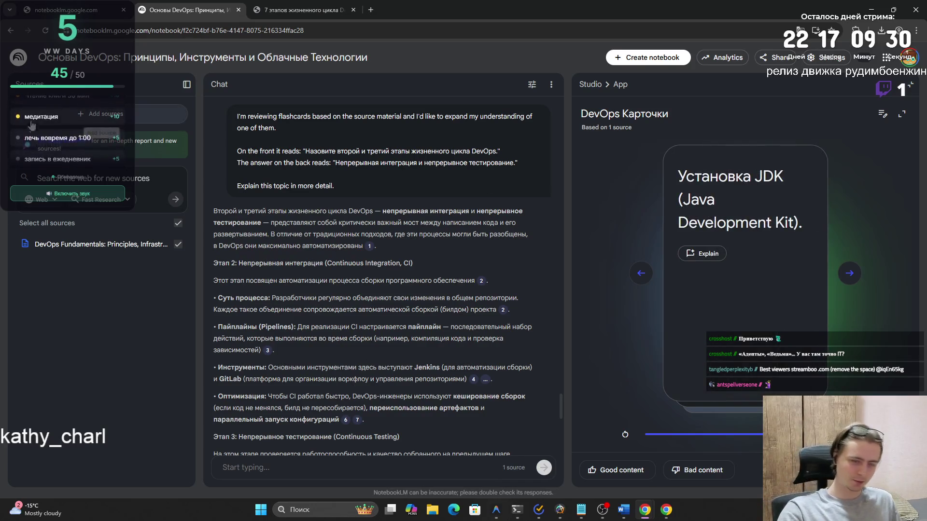
left_click(849, 274)
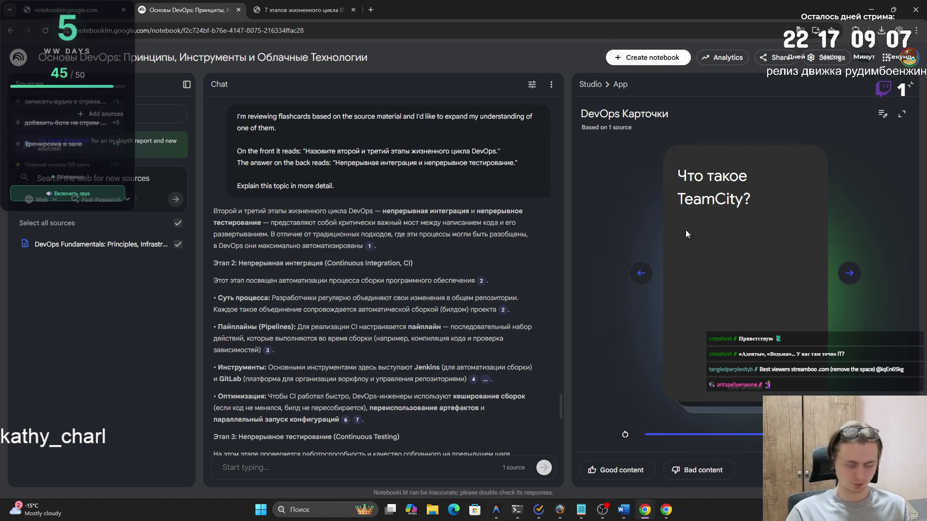
- Reveal the TeamCity and CI/CD Pipeline definitions, then advance to the Snapshot Dependencies card
left_click(726, 239)
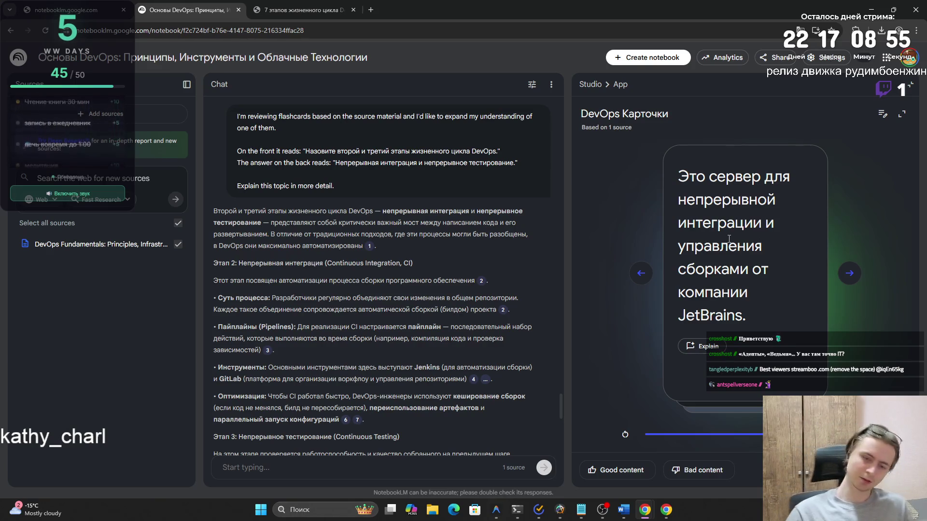
left_click(850, 273)
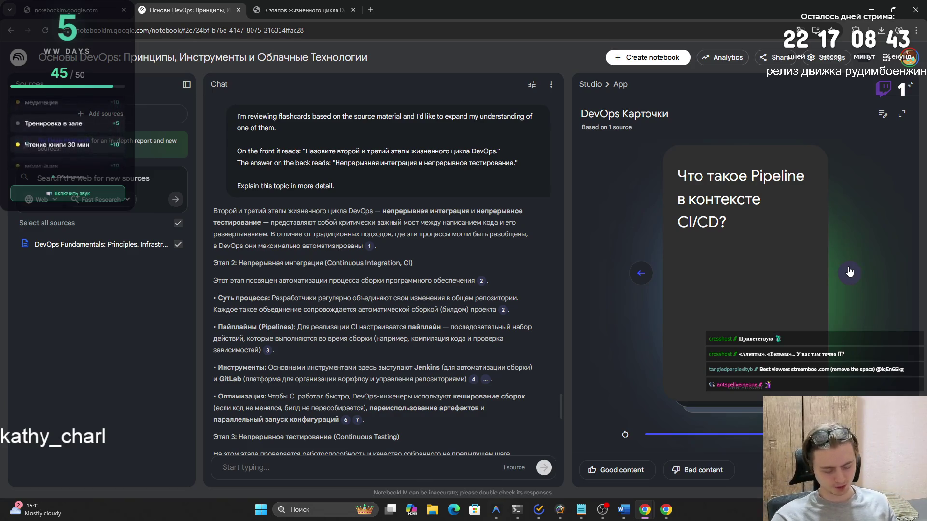
left_click(766, 267)
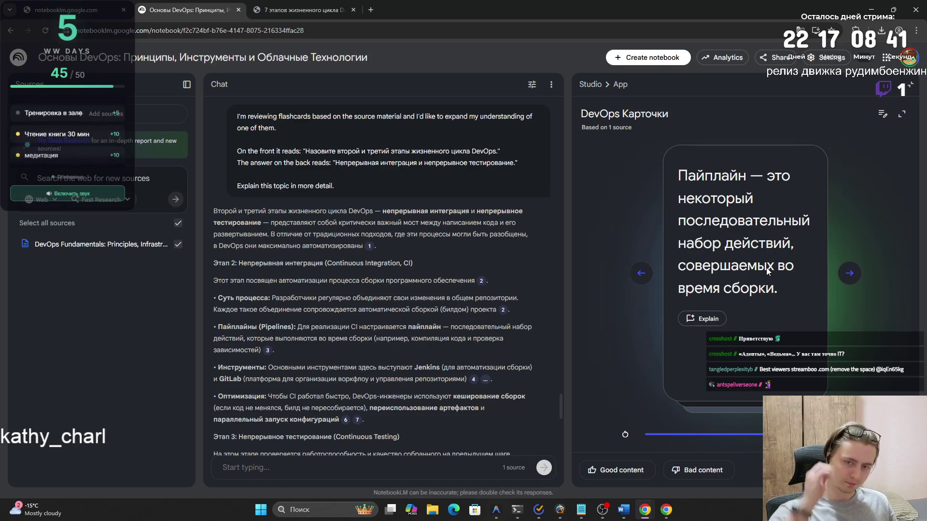
left_click(844, 274)
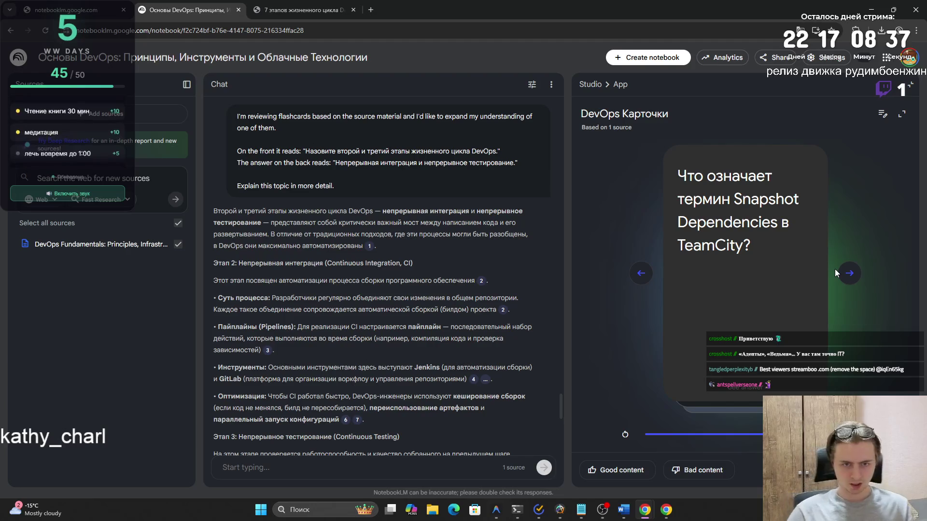